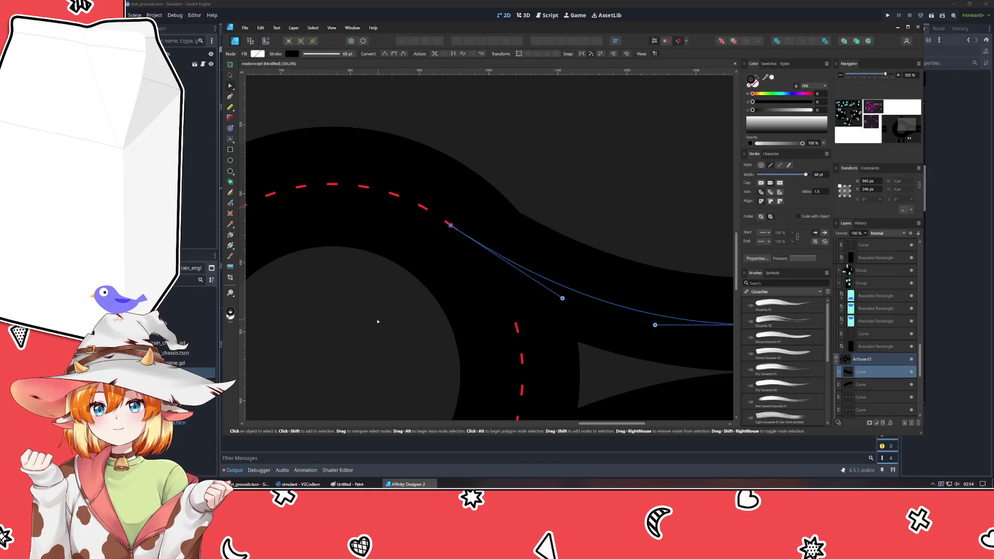
# - Clear the selection and pan and zoom to compare the roundabout with the aerial reference photo
pyautogui.click(428, 333)
pyautogui.scroll(-5, 395, 182)
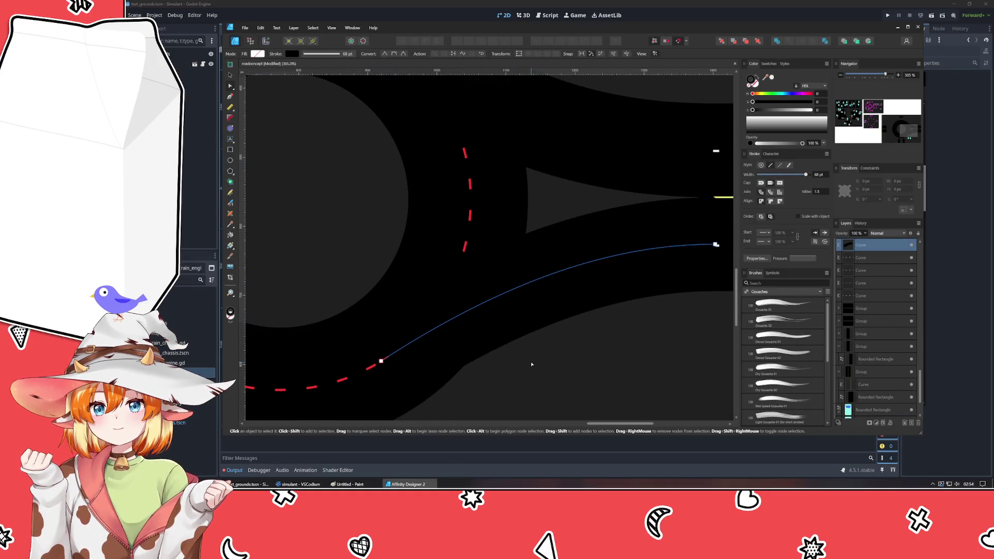
pyautogui.press('Escape')
pyautogui.scroll(-5, 530, 361)
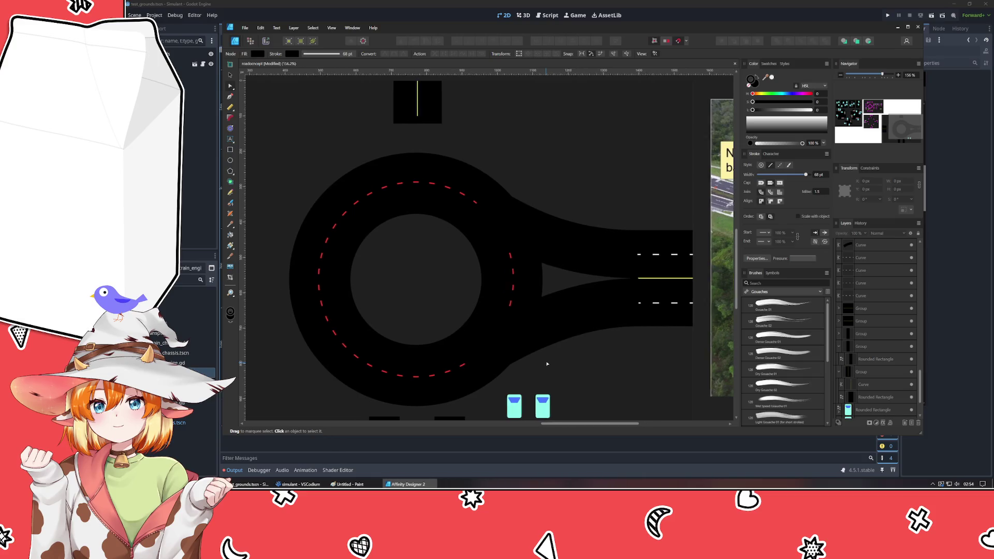
pyautogui.moveTo(530, 362)
pyautogui.mouseDown()
pyautogui.moveTo(247, 398)
pyautogui.moveTo(152, 377)
pyautogui.moveTo(548, 440)
pyautogui.mouseUp()
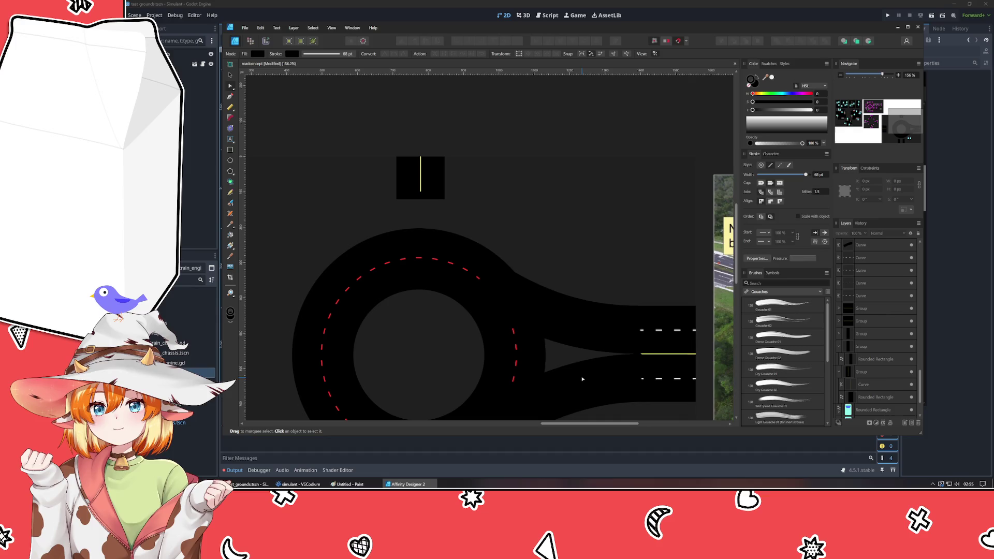
pyautogui.scroll(4, 475, 280)
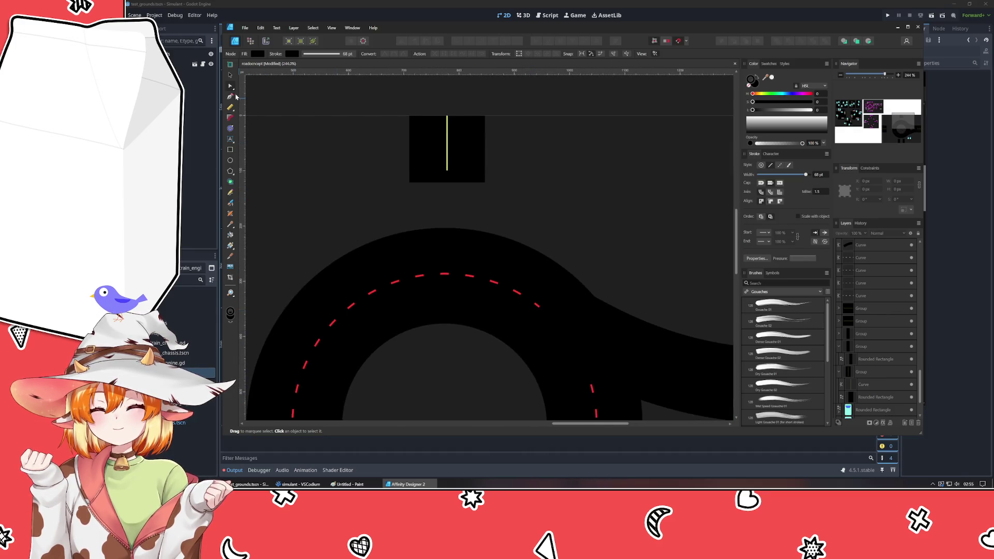
pyautogui.hscroll(10, 278, 124)
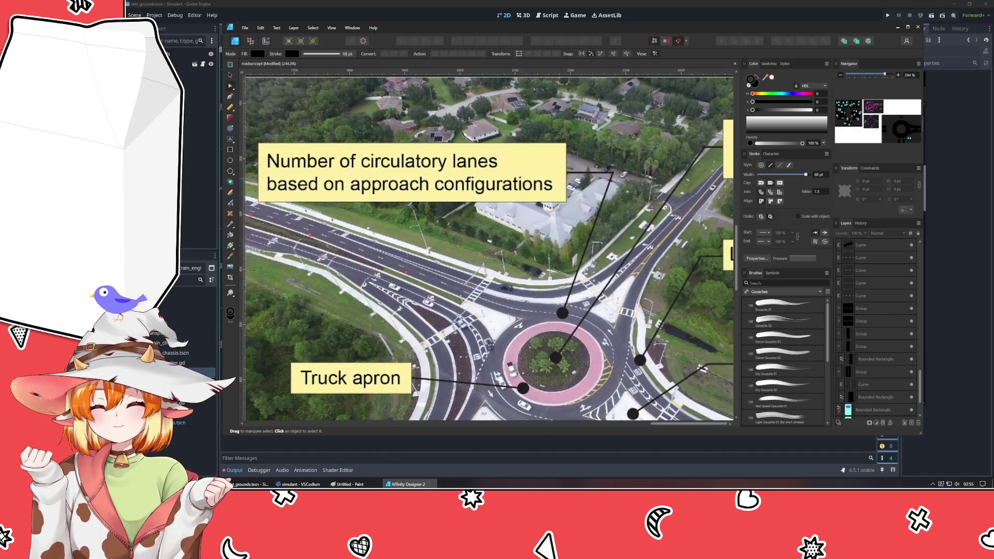
pyautogui.hscroll(-10, 520, 215)
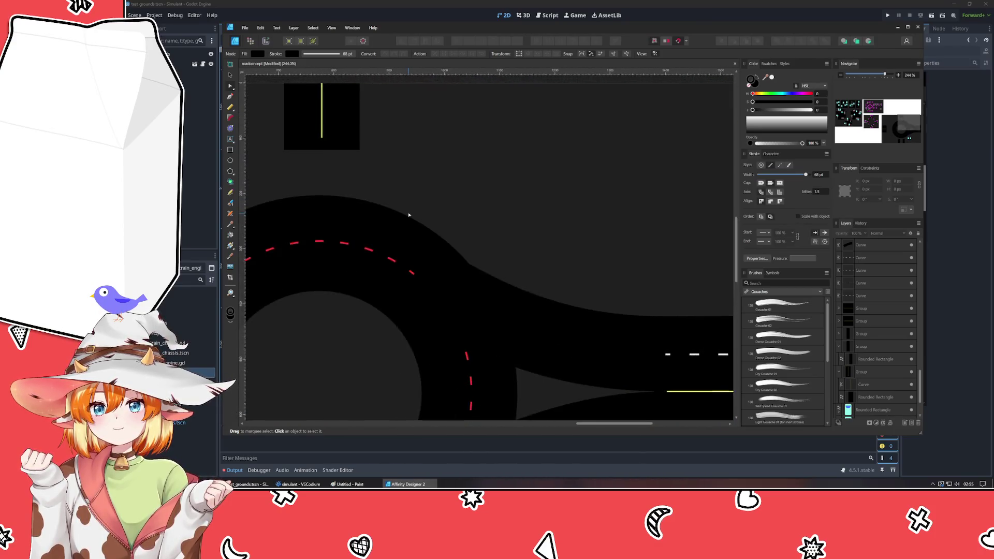
# - Draw a straight road from the top entrance to the ring road with a 24 pt stroke
pyautogui.press('p')
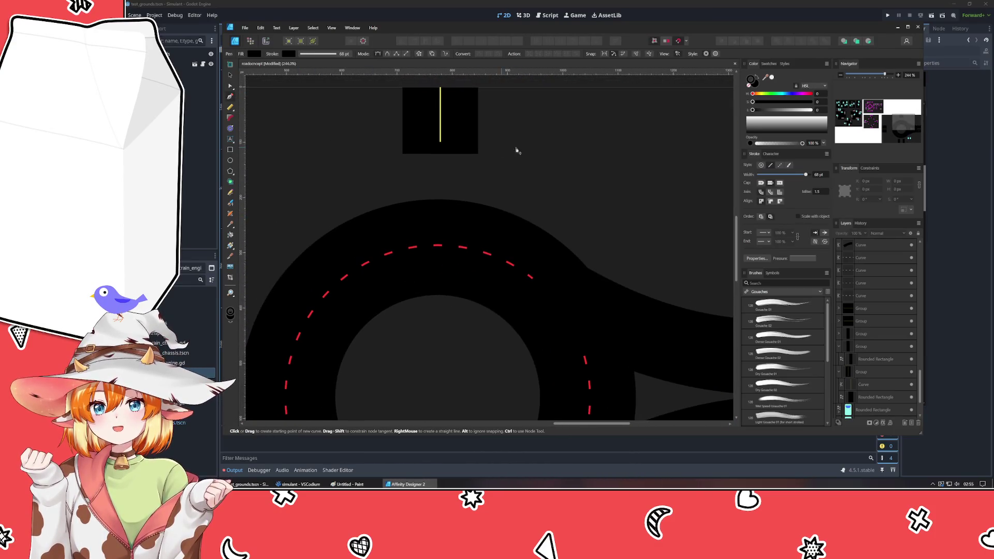
pyautogui.click(460, 138)
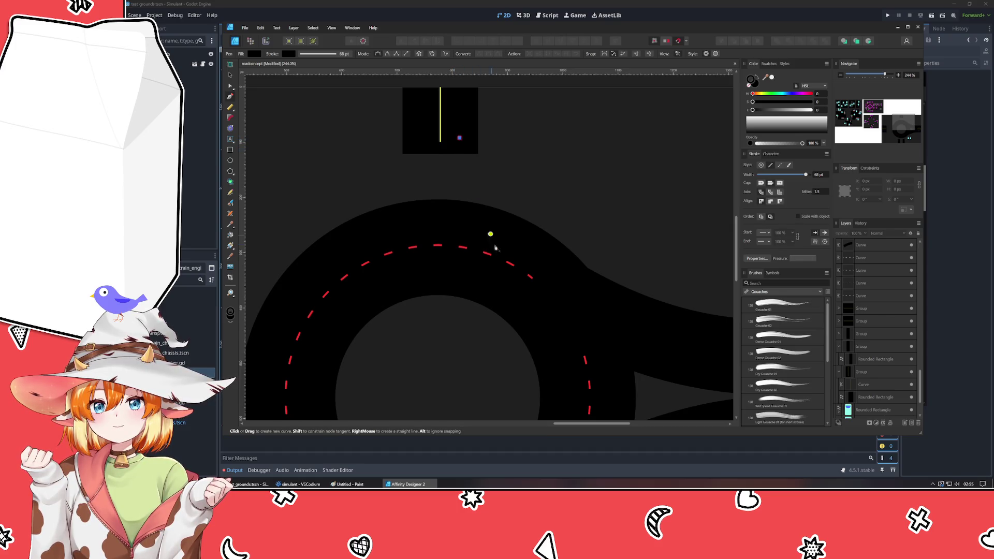
pyautogui.click(552, 265)
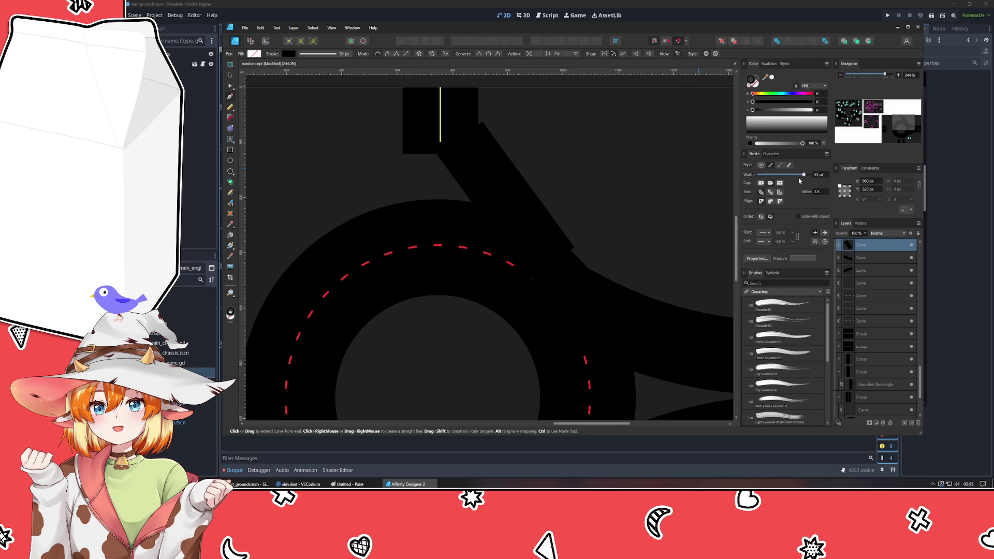
pyautogui.moveTo(803, 175); pyautogui.dragTo(788, 174)
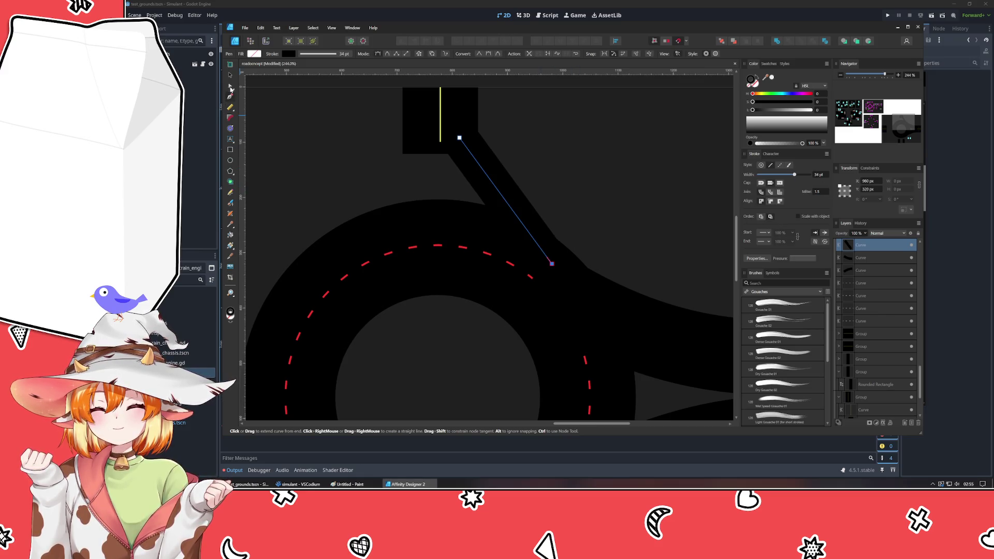
# - Bend the road into a curve, lighten it to Lightness 15, and refine its end and bend
pyautogui.click(231, 87)
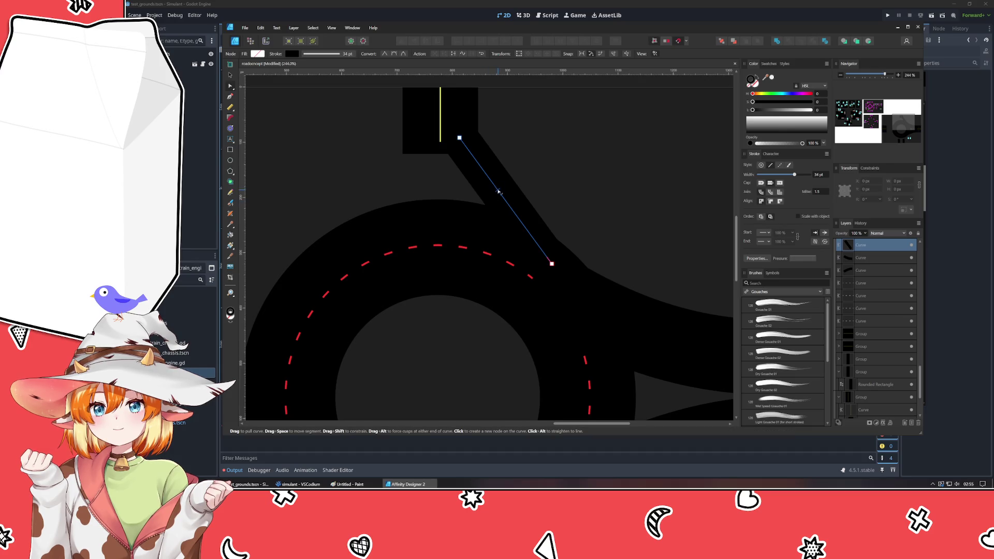
pyautogui.moveTo(499, 191)
pyautogui.mouseDown()
pyautogui.moveTo(473, 202)
pyautogui.moveTo(459, 191)
pyautogui.moveTo(460, 203)
pyautogui.mouseUp()
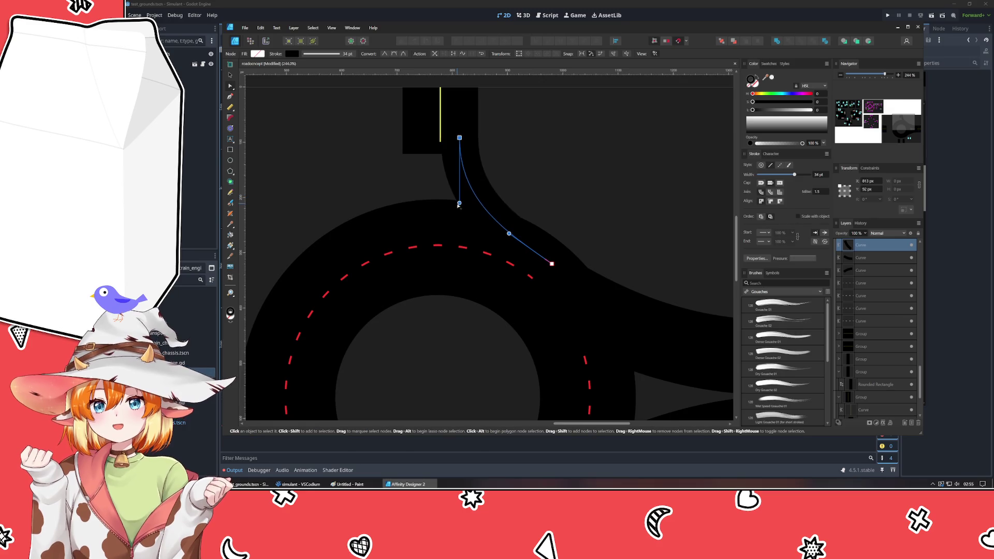
pyautogui.click(761, 110)
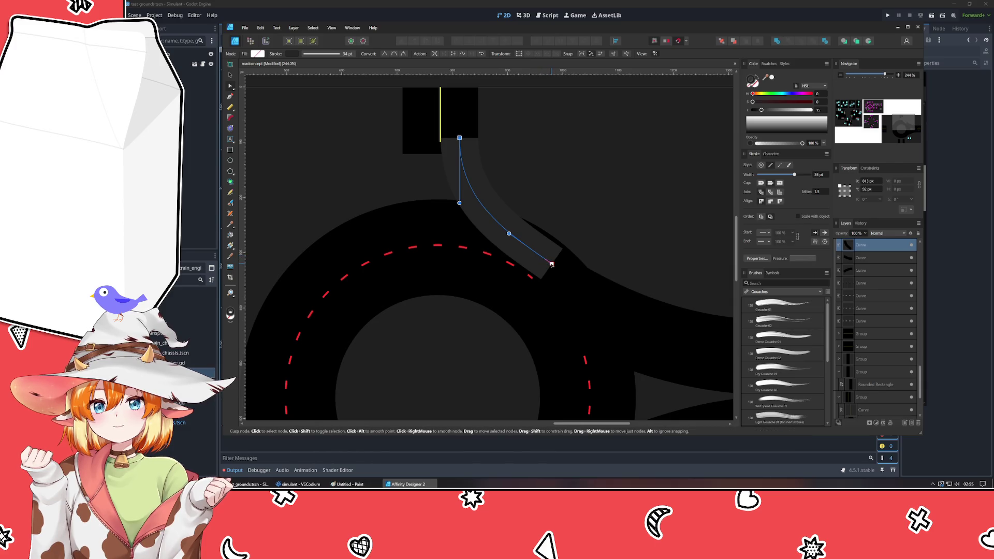
pyautogui.moveTo(552, 264); pyautogui.dragTo(542, 254)
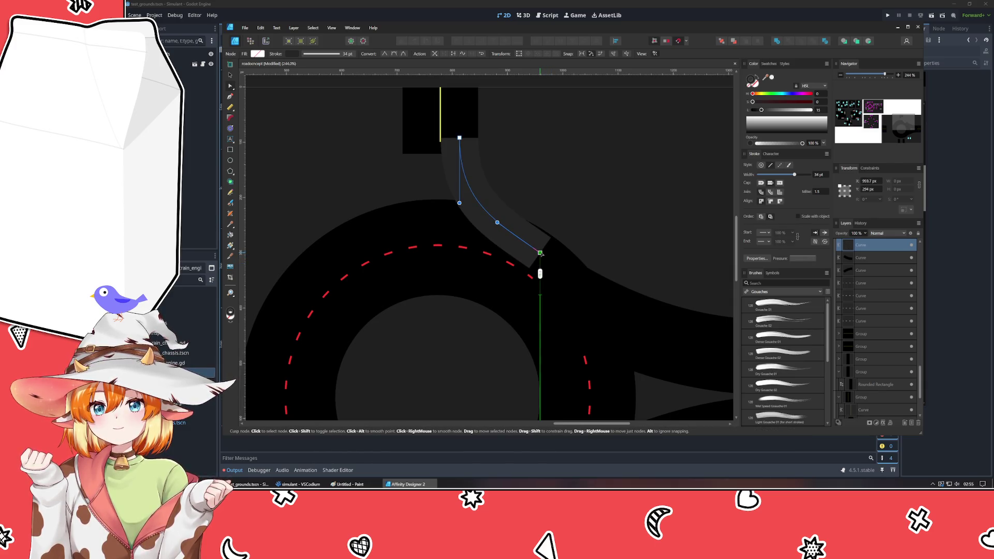
pyautogui.moveTo(497, 222); pyautogui.dragTo(498, 217)
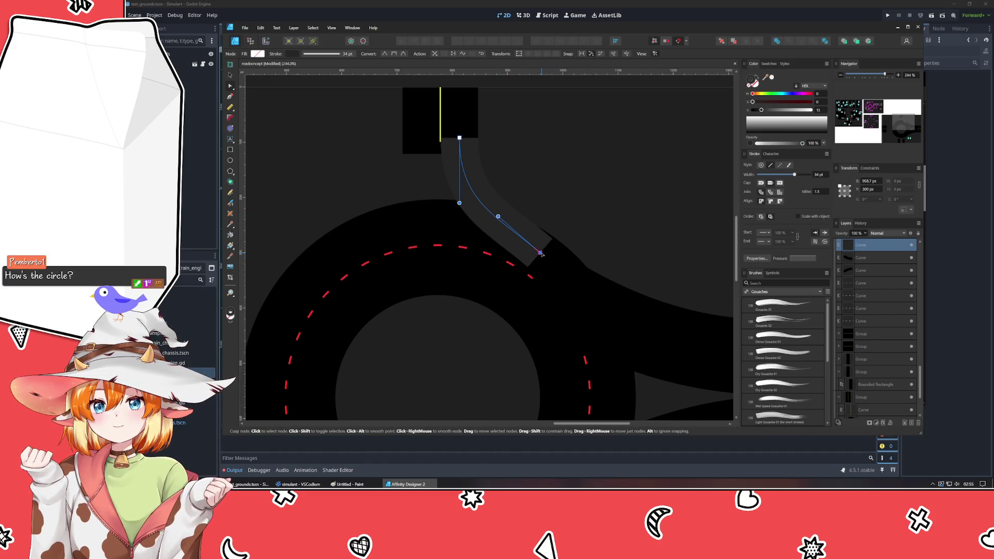
# - Deselect the road and pan and zoom to view the top-left objects and reference photo
pyautogui.click(593, 197)
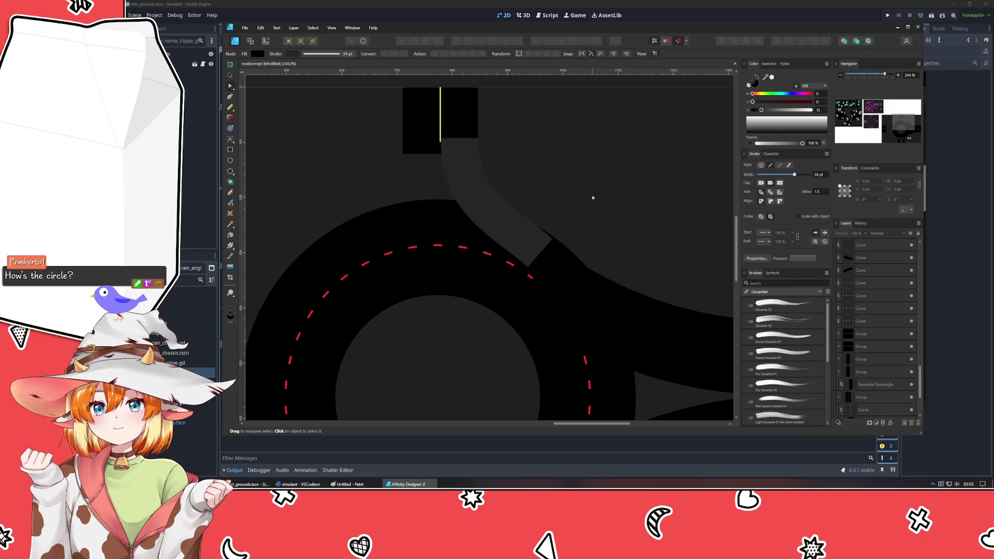
pyautogui.scroll(-5, 350, 281)
pyautogui.scroll(-2, 358, 290)
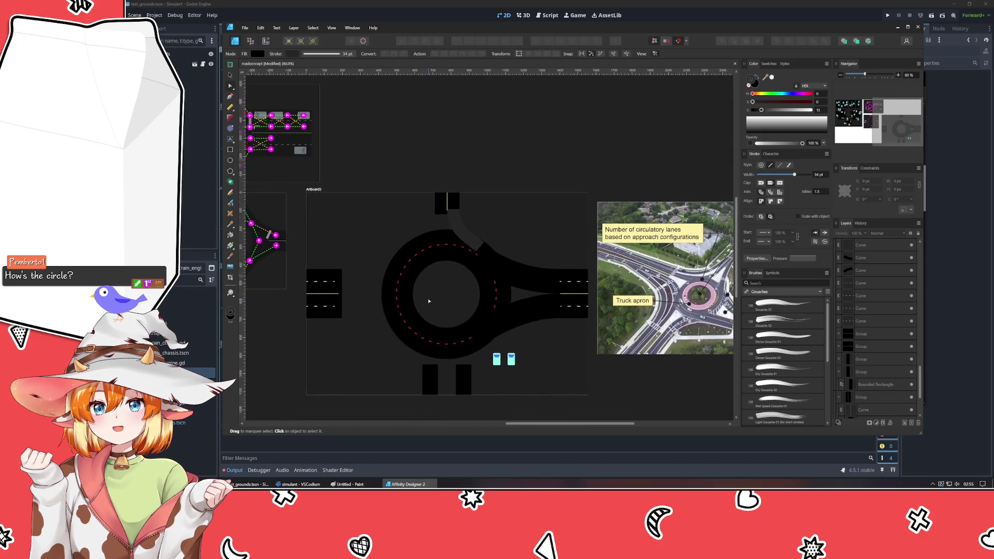
pyautogui.scroll(2, 364, 297)
pyautogui.moveTo(364, 298)
pyautogui.mouseDown()
pyautogui.moveTo(386, 299)
pyautogui.moveTo(383, 282)
pyautogui.mouseUp()
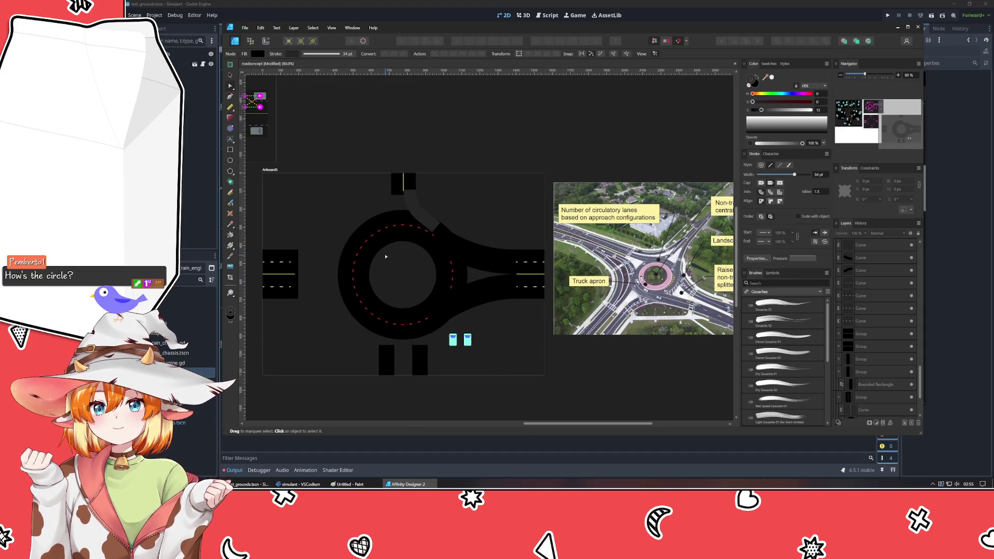
pyautogui.scroll(1, 433, 274)
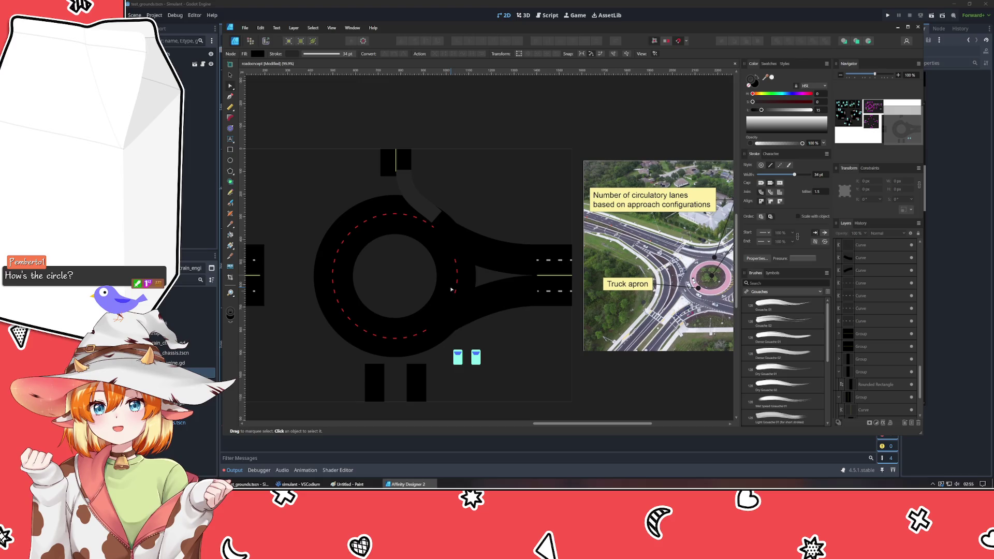
pyautogui.moveTo(392, 269)
pyautogui.mouseDown()
pyautogui.moveTo(273, 281)
pyautogui.moveTo(437, 280)
pyautogui.moveTo(433, 266)
pyautogui.moveTo(383, 274)
pyautogui.mouseUp()
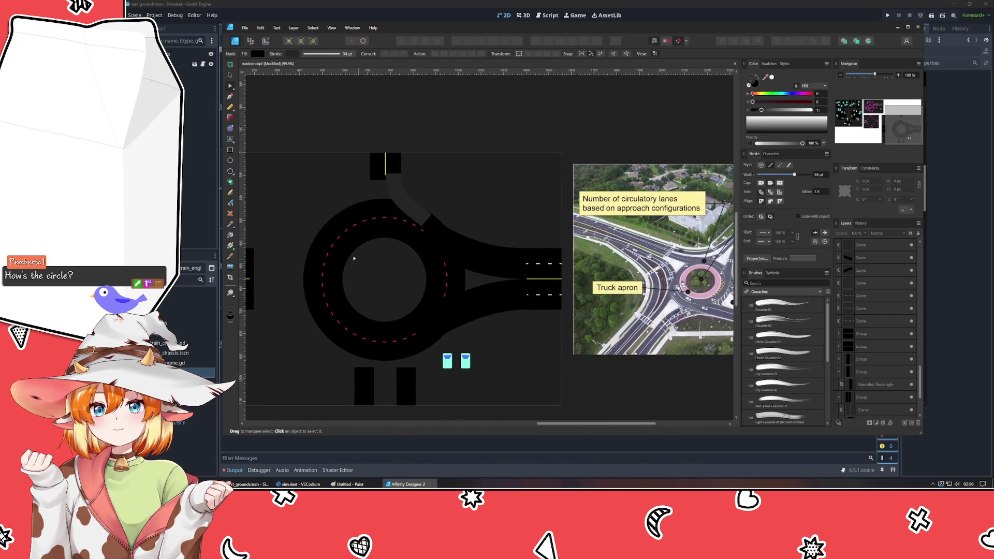
pyautogui.scroll(2, 353, 255)
pyautogui.scroll(2, 350, 249)
pyautogui.scroll(-1, 356, 247)
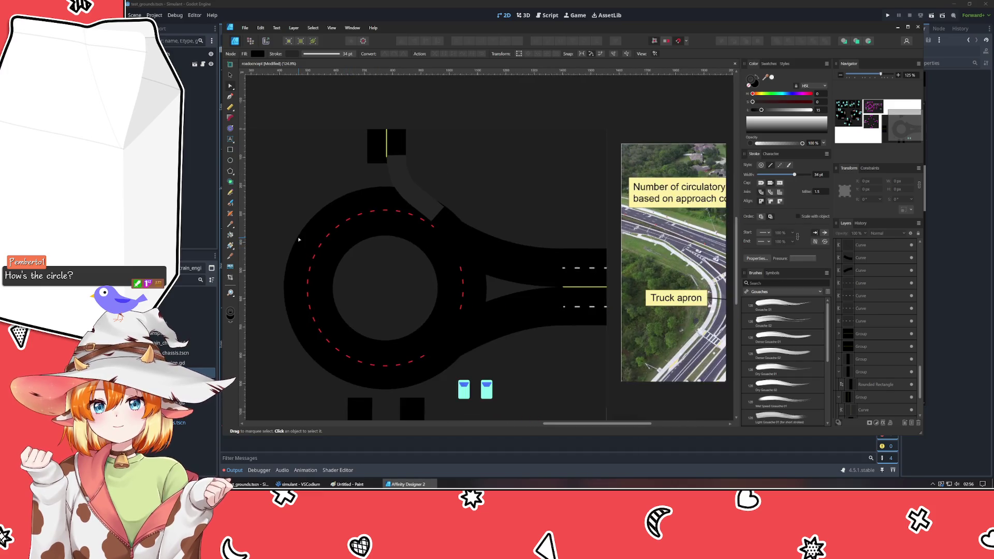
# - Set the connecting road's Lightness to 0 and add a nudged node to smooth its bend
pyautogui.click(414, 187)
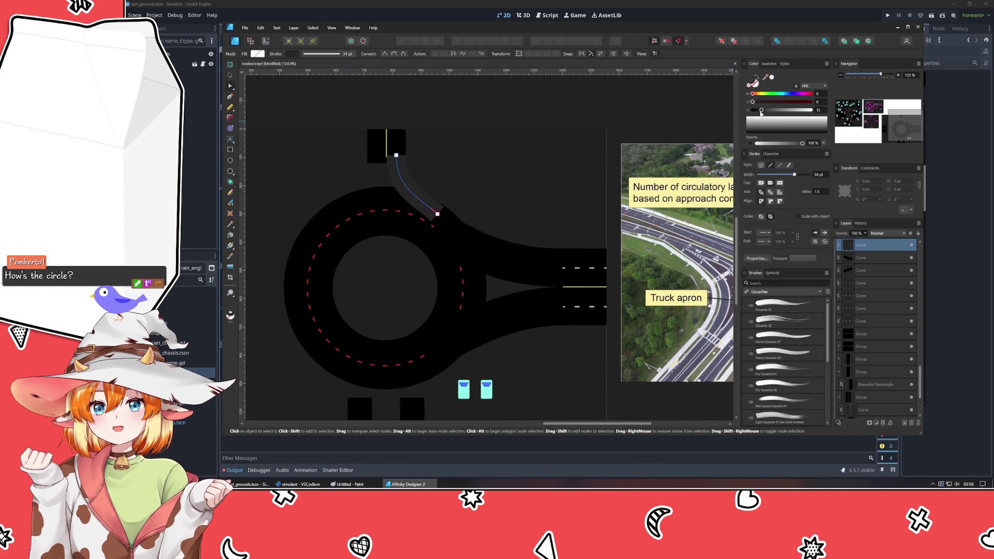
pyautogui.moveTo(761, 112); pyautogui.dragTo(655, 117)
pyautogui.click(397, 189)
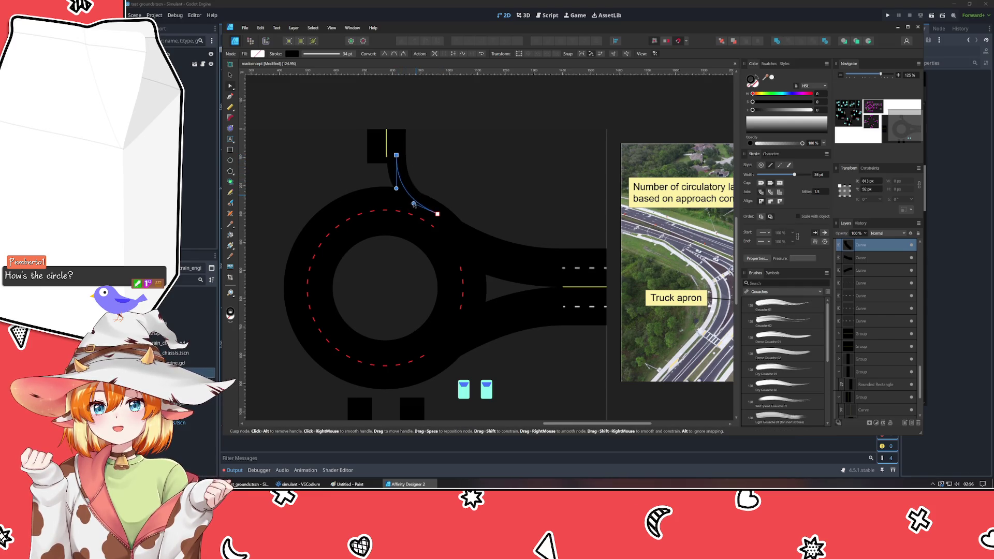
pyautogui.moveTo(413, 204); pyautogui.dragTo(413, 202)
pyautogui.click(462, 156)
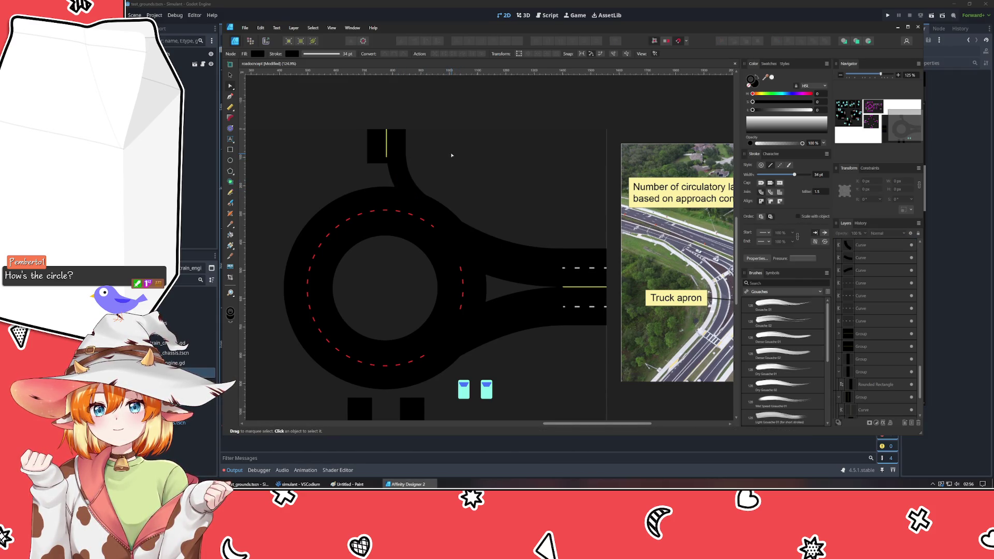
pyautogui.click(230, 76)
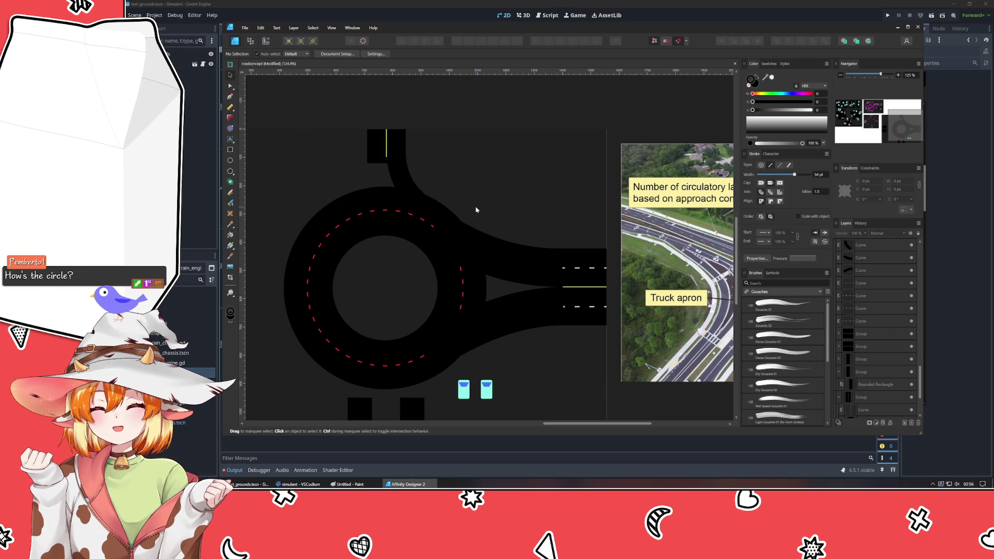
pyautogui.hscroll(5, 477, 210)
pyautogui.hscroll(-4, 508, 197)
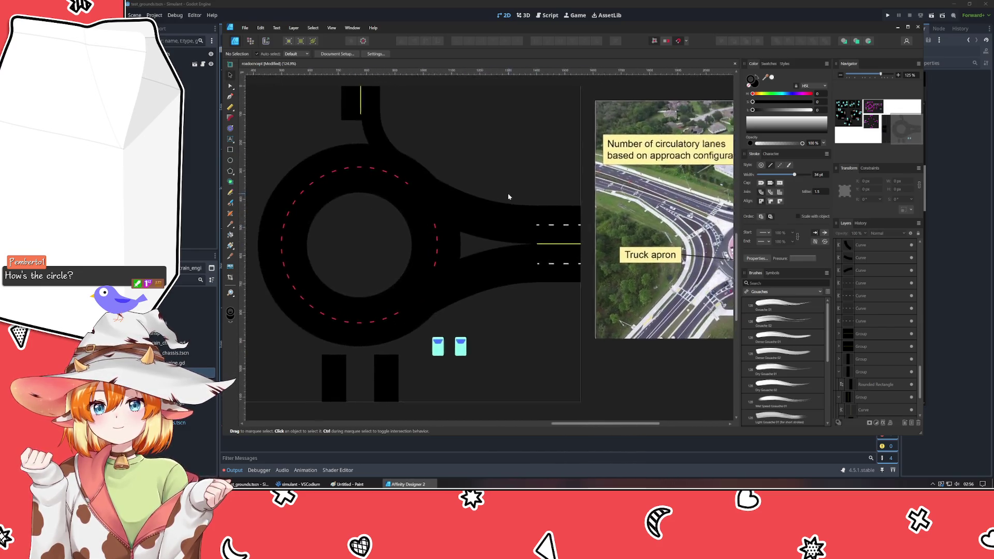
pyautogui.hscroll(2, 509, 197)
# - Pan the canvas until the roundabout artboard is centred, leaving the reference photo mostly offscreen
pyautogui.click(334, 173)
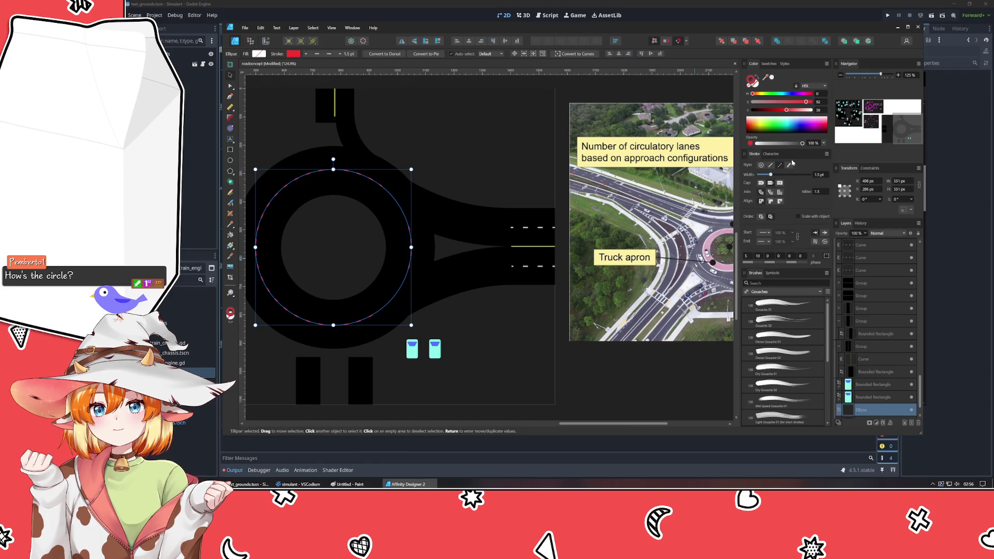
pyautogui.click(510, 384)
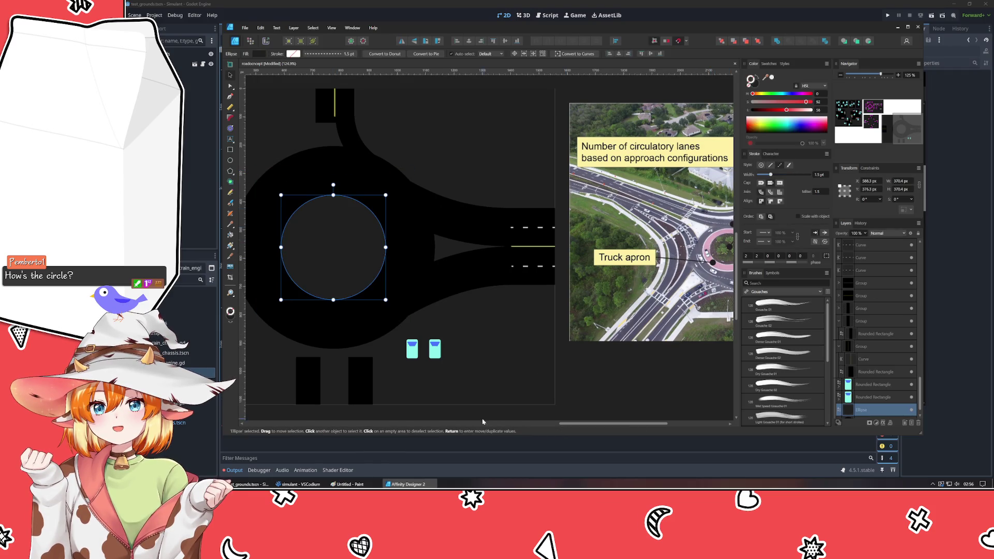
pyautogui.hscroll(3, 596, 393)
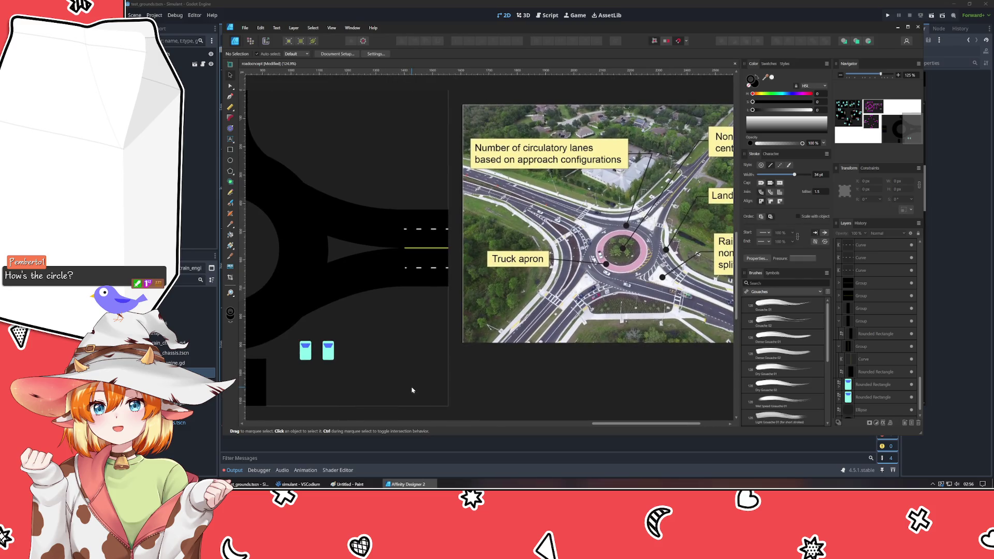
pyautogui.hscroll(-1, 461, 405)
pyautogui.scroll(1, 462, 406)
pyautogui.moveTo(461, 405); pyautogui.dragTo(418, 367)
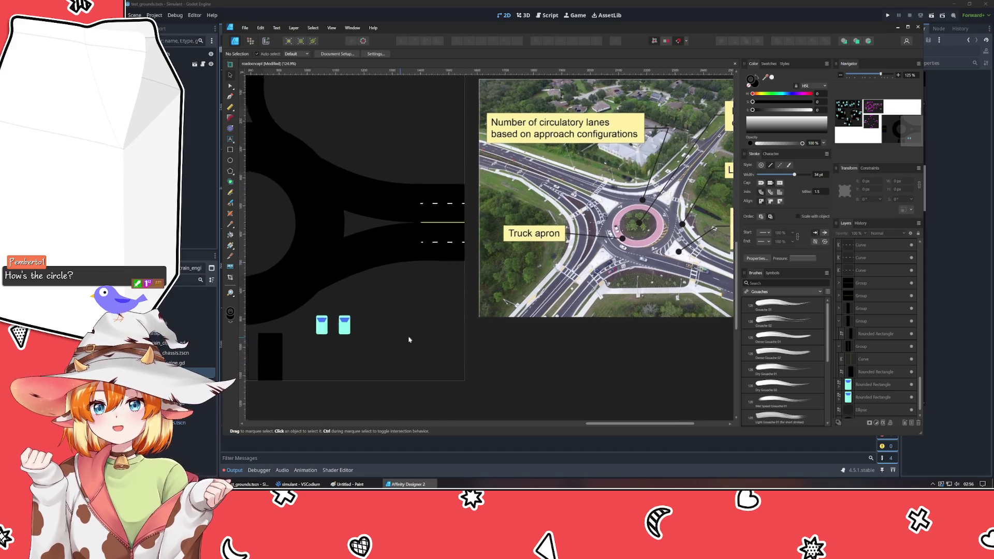
pyautogui.moveTo(399, 337); pyautogui.dragTo(679, 377)
pyautogui.moveTo(480, 226); pyautogui.dragTo(451, 258)
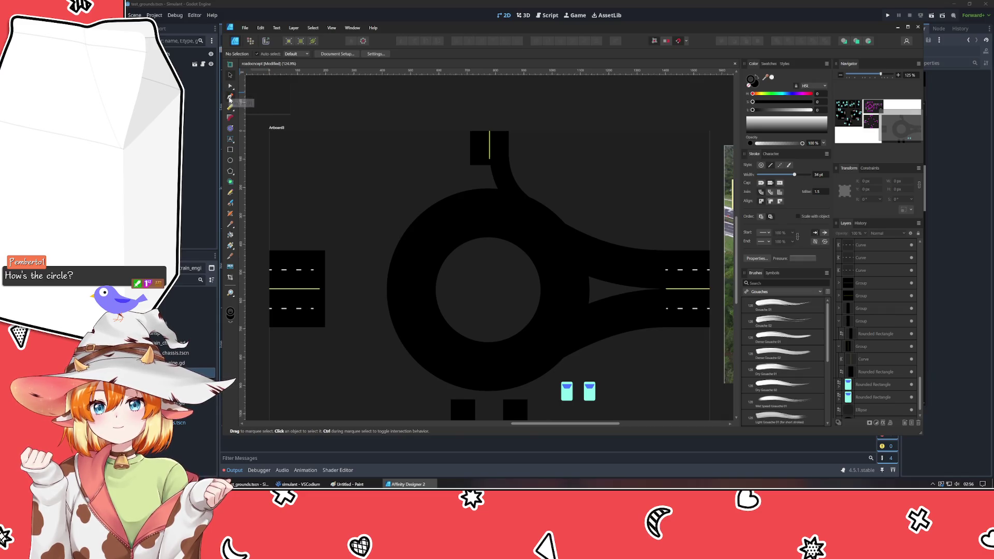
# - Draw a road path from the top entrance to the left entrance and bend it into a curve
pyautogui.click(230, 98)
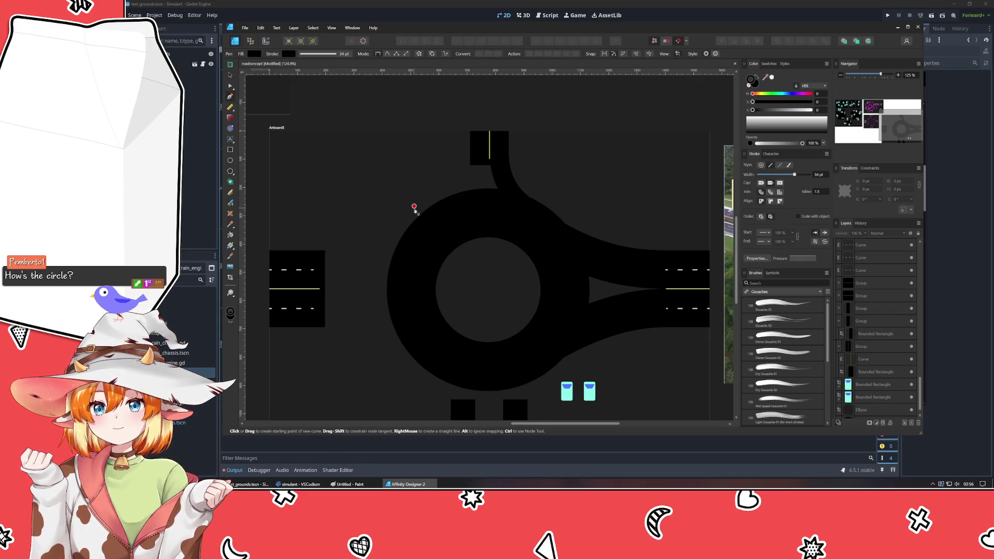
pyautogui.click(478, 157)
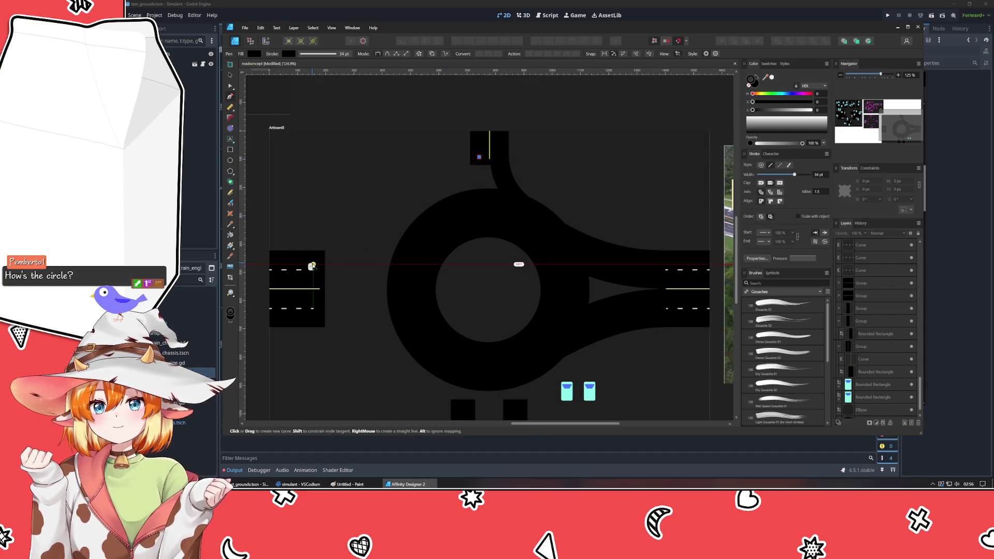
pyautogui.click(313, 260)
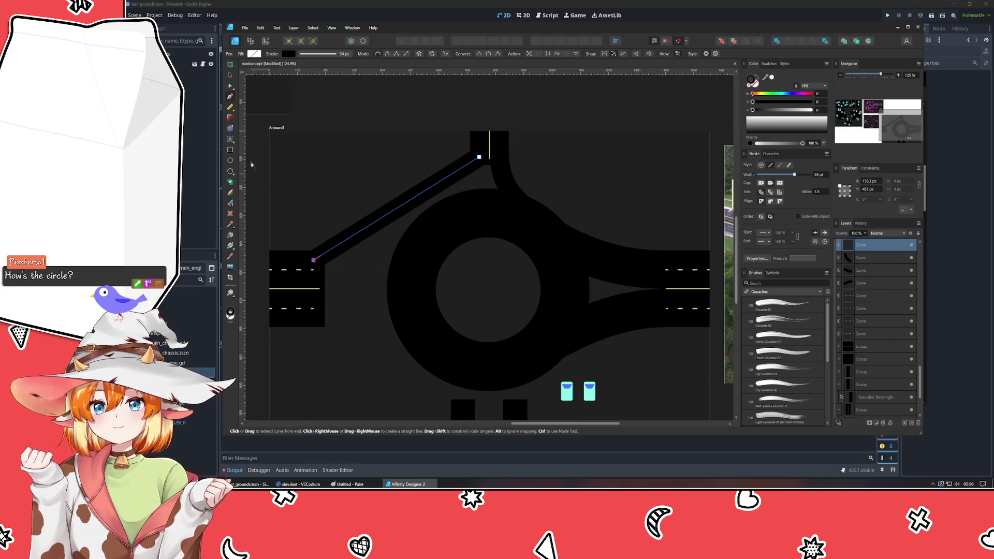
pyautogui.press('a')
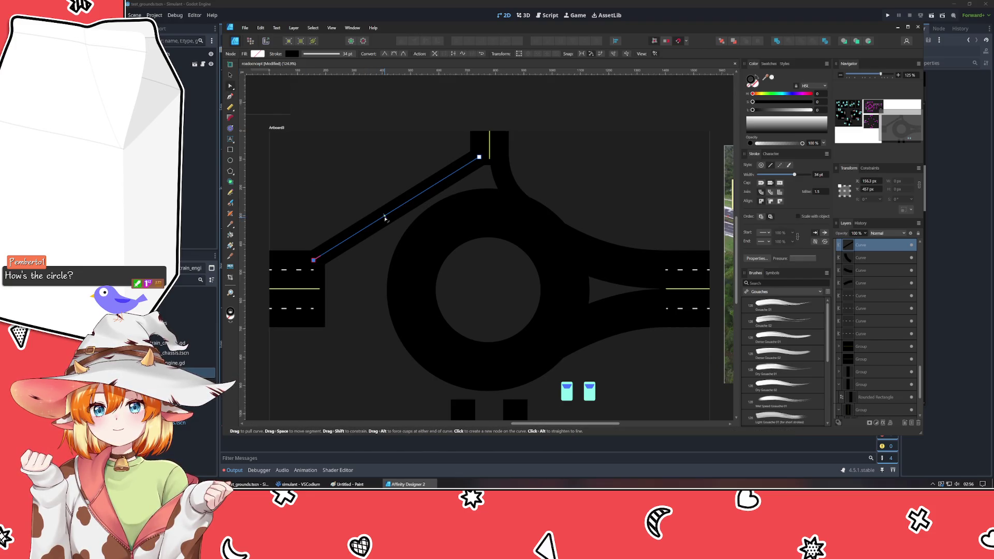
pyautogui.moveTo(386, 215)
pyautogui.mouseDown()
pyautogui.moveTo(438, 237)
pyautogui.moveTo(425, 228)
pyautogui.mouseUp()
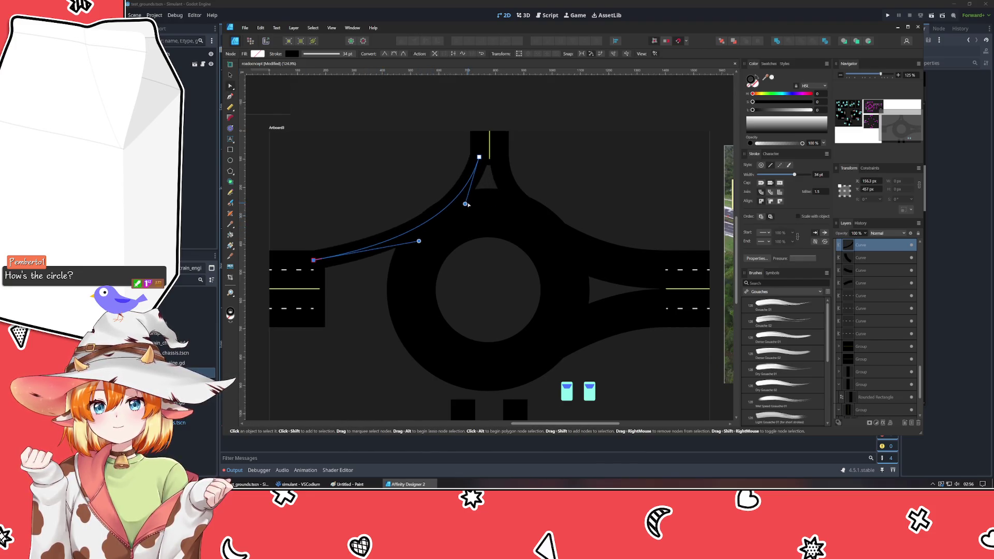
pyautogui.moveTo(488, 213); pyautogui.dragTo(477, 197)
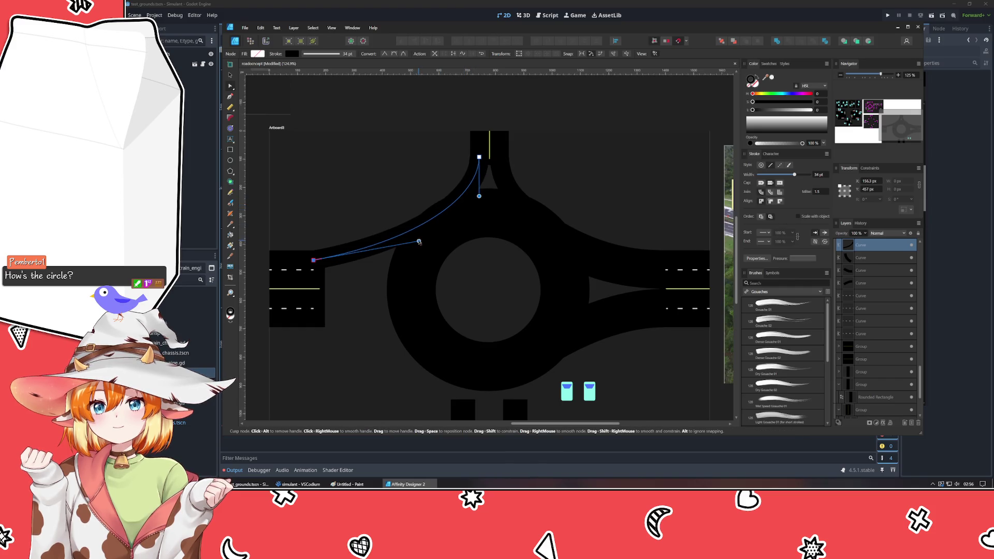
pyautogui.moveTo(419, 241); pyautogui.dragTo(360, 260)
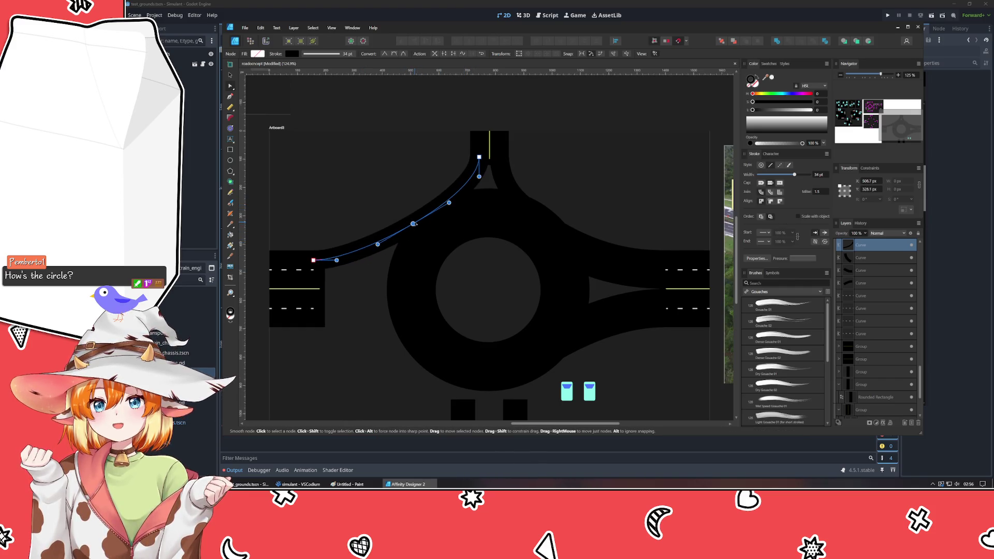
pyautogui.moveTo(417, 220); pyautogui.dragTo(422, 224)
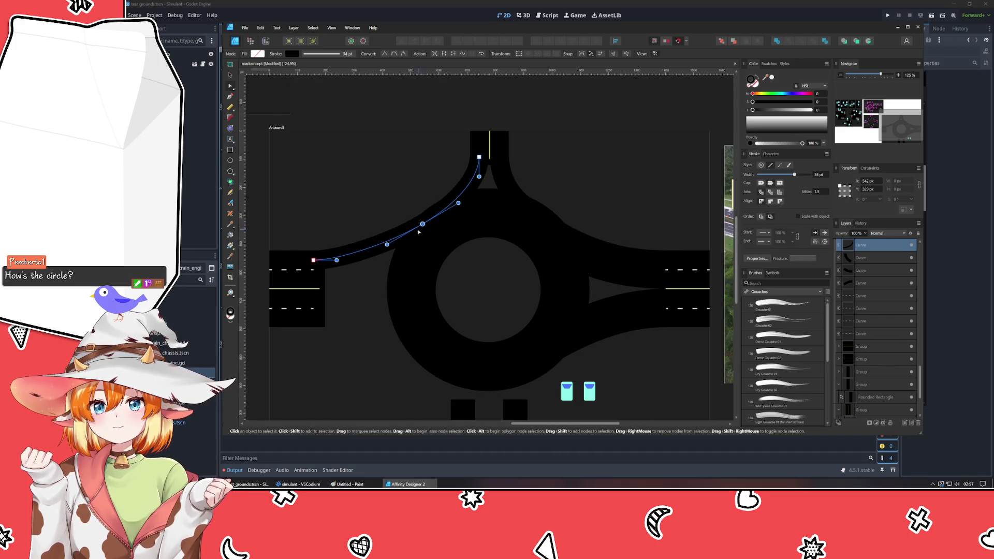
# - Delete the extra middle node and adjust the end handles to tighten the road's bend
pyautogui.click(366, 299)
pyautogui.click(313, 261)
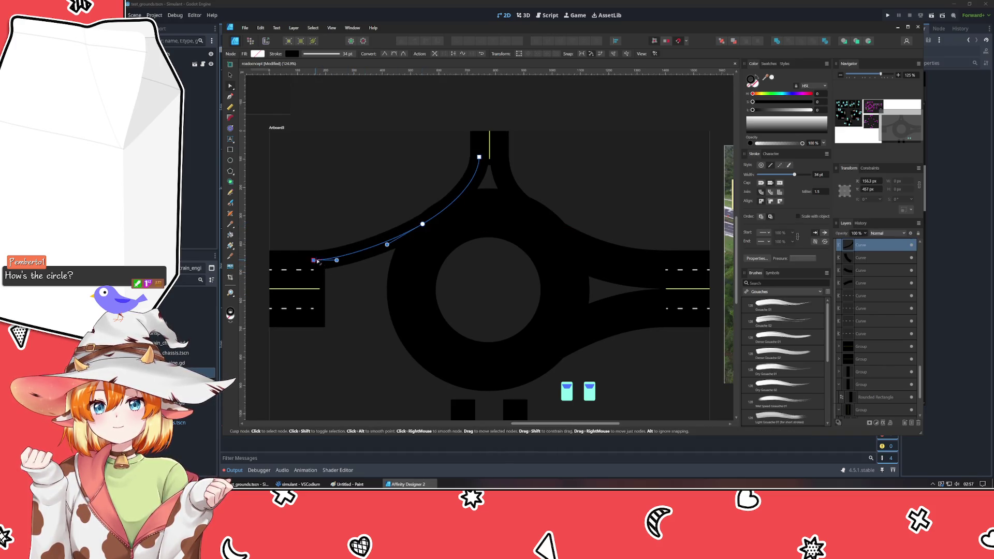
pyautogui.moveTo(369, 261); pyautogui.dragTo(381, 260)
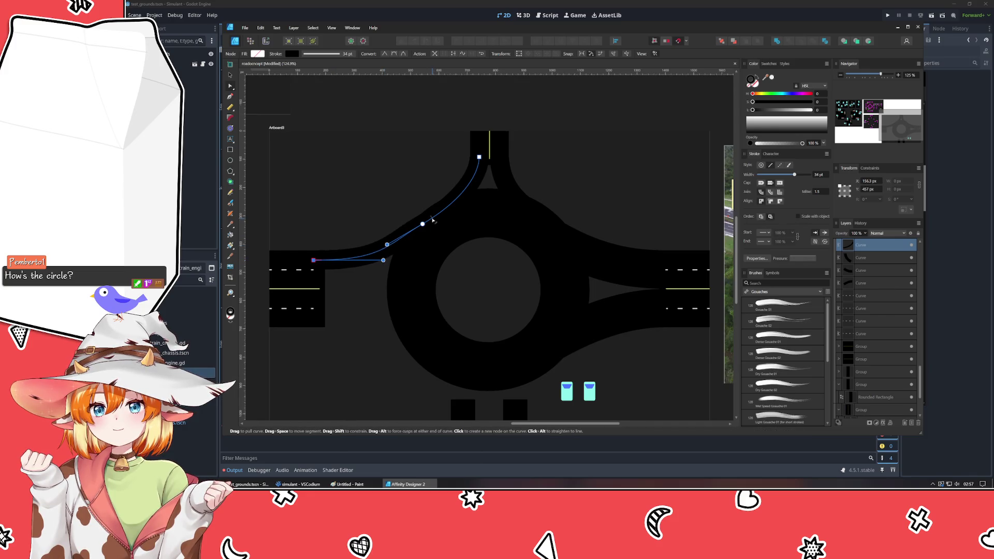
pyautogui.click(421, 225)
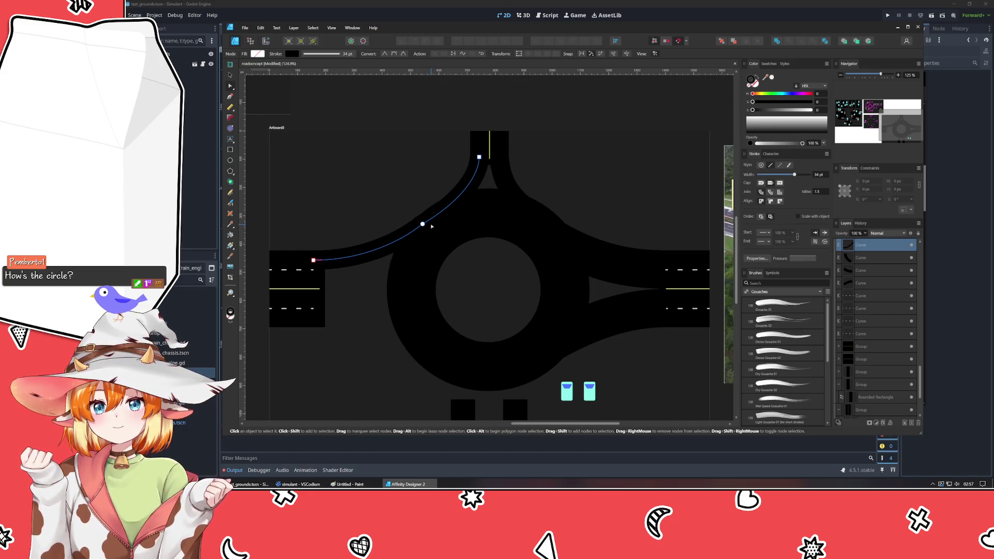
pyautogui.press('Delete')
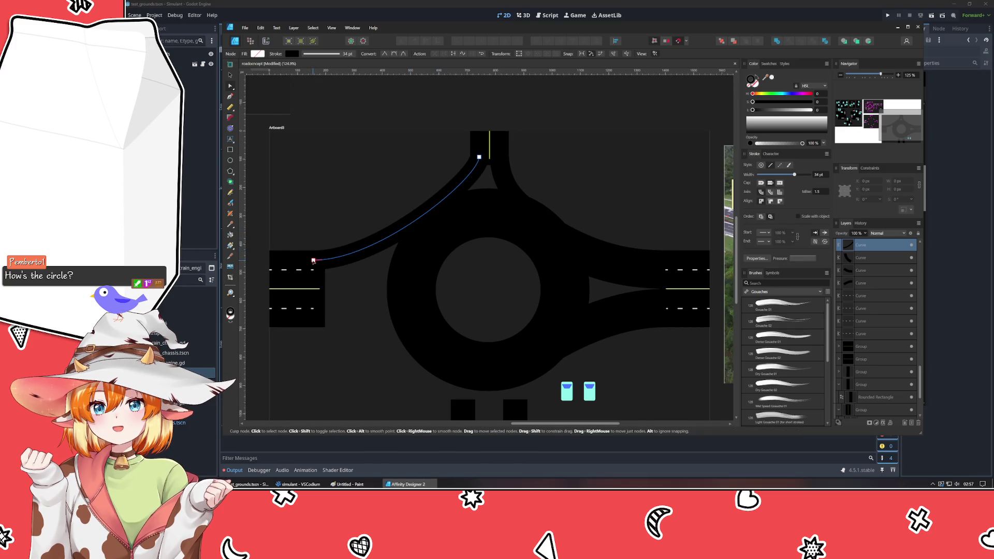
pyautogui.click(337, 248)
pyautogui.moveTo(381, 260); pyautogui.dragTo(422, 260)
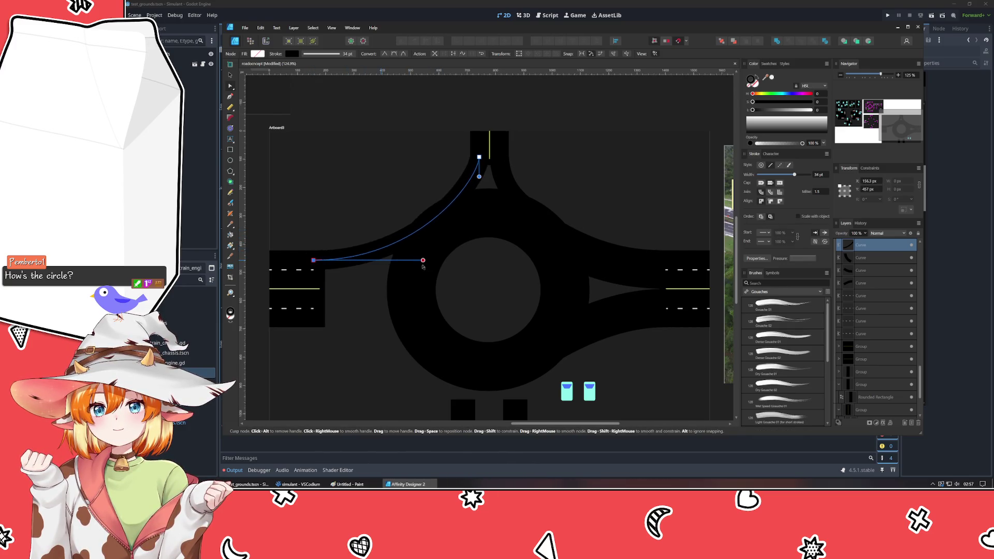
pyautogui.moveTo(479, 177); pyautogui.dragTo(479, 188)
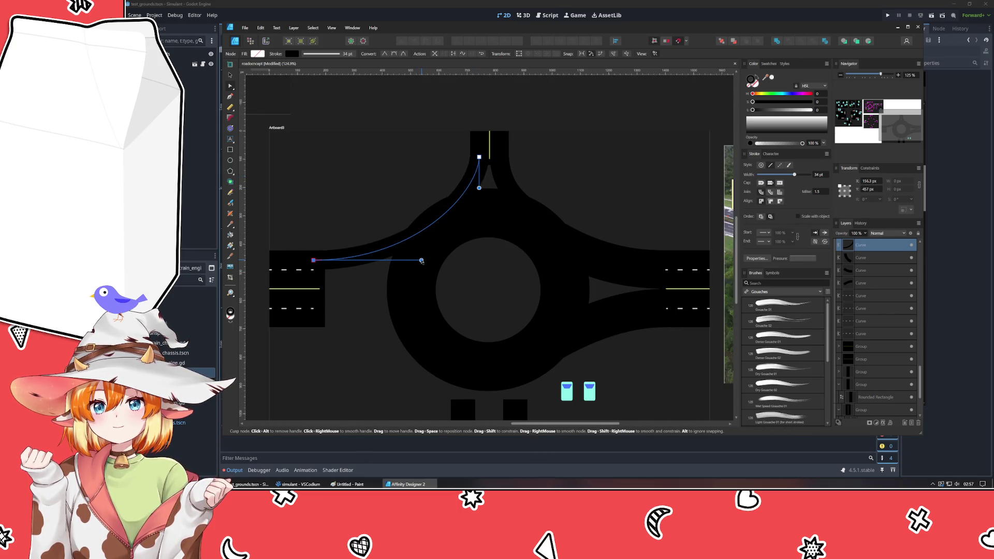
pyautogui.moveTo(421, 261); pyautogui.dragTo(399, 260)
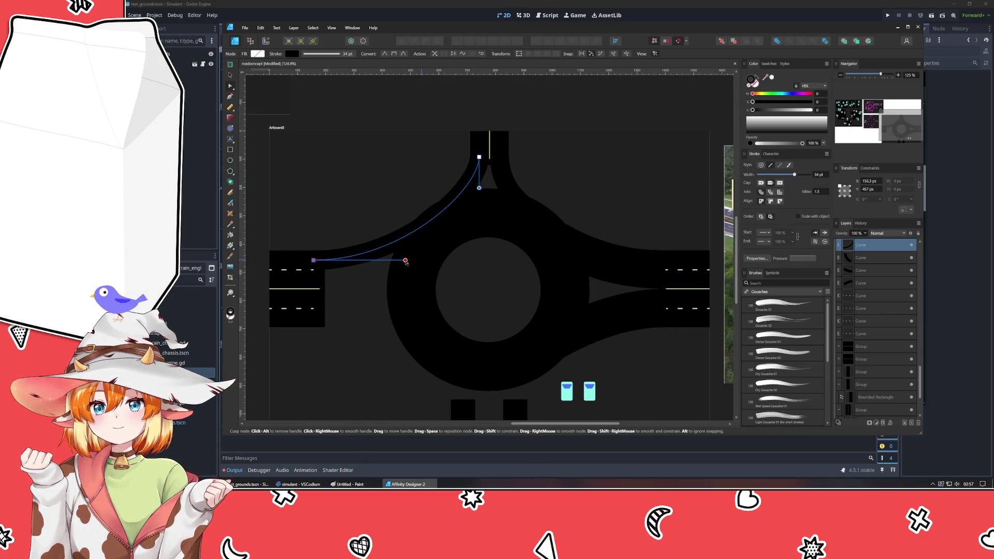
pyautogui.click(336, 316)
# - Draw a path from the left entrance to the ring road, bow it, and align its start node
pyautogui.click(231, 97)
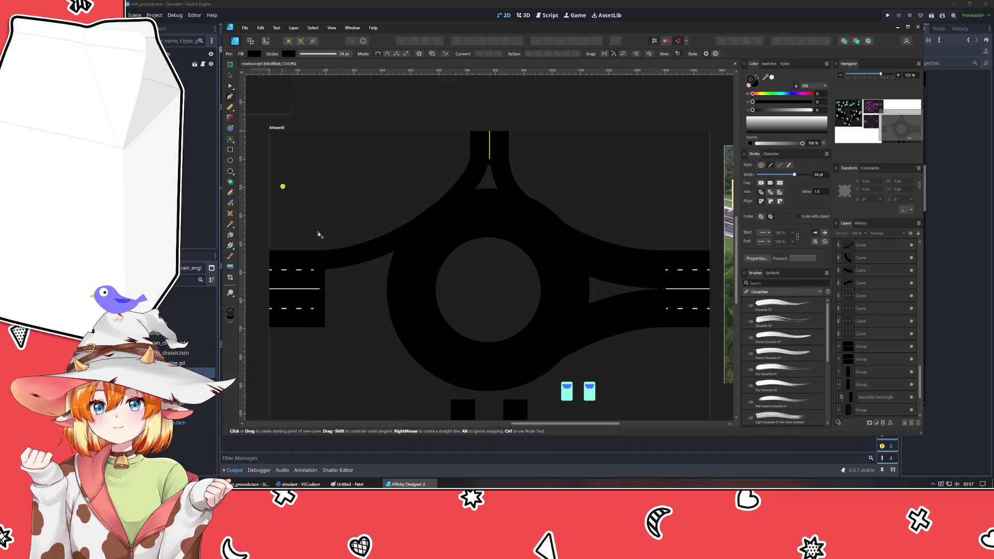
pyautogui.click(313, 279)
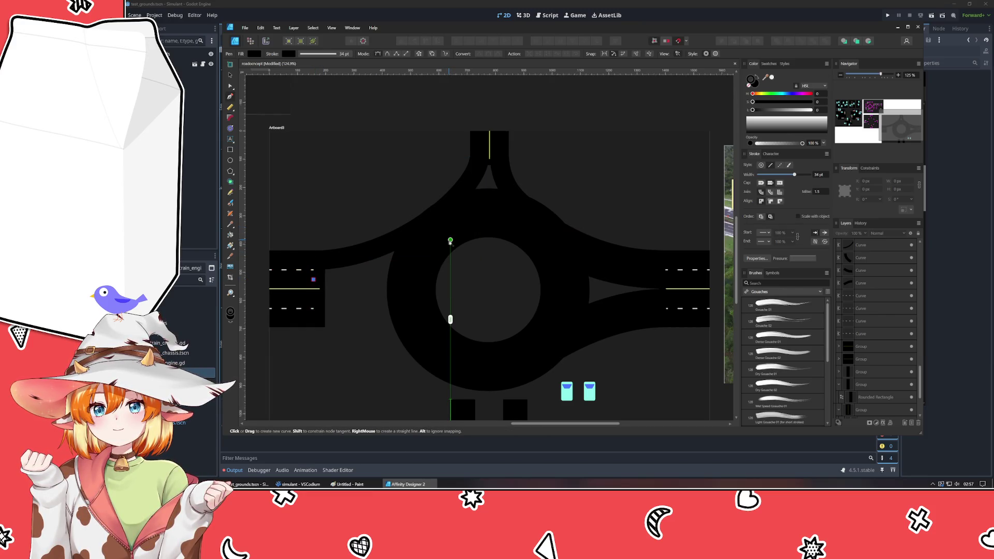
pyautogui.click(450, 241)
pyautogui.click(231, 87)
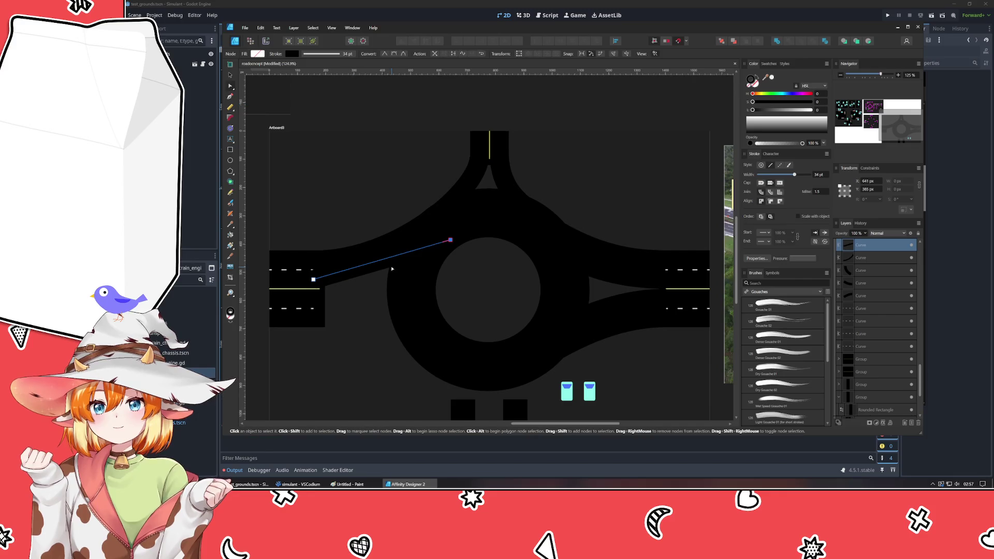
pyautogui.moveTo(372, 268); pyautogui.dragTo(375, 278)
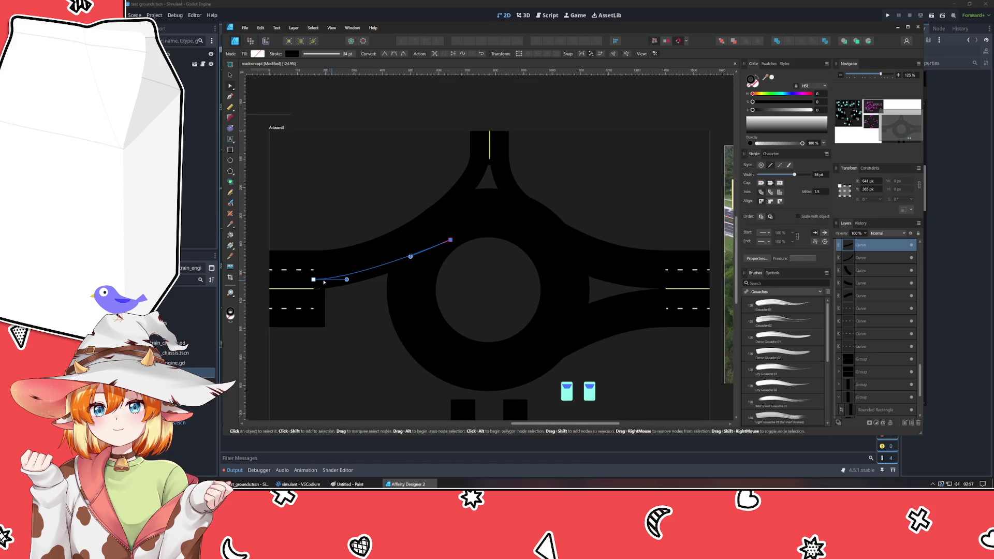
pyautogui.click(313, 280)
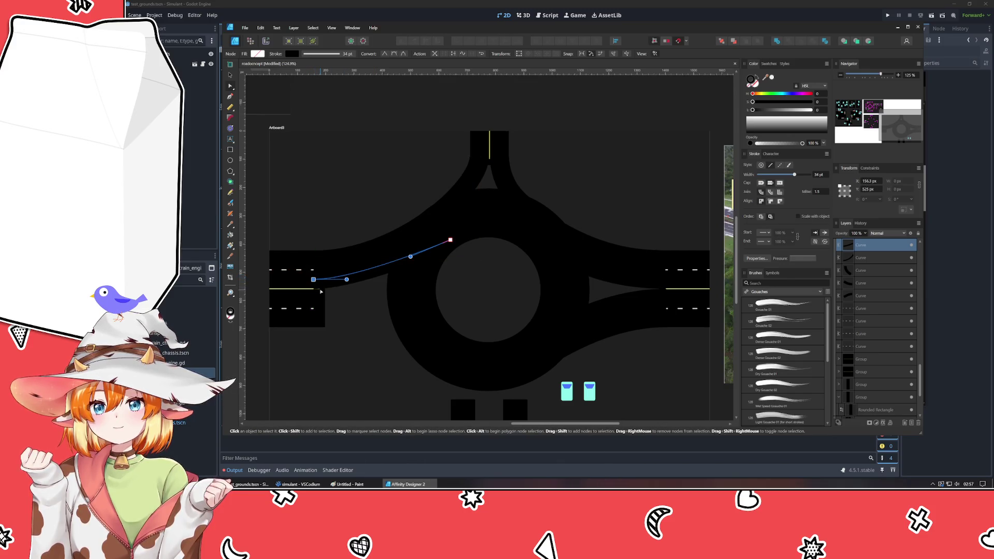
pyautogui.scroll(4, 311, 273)
pyautogui.moveTo(304, 264); pyautogui.dragTo(305, 261)
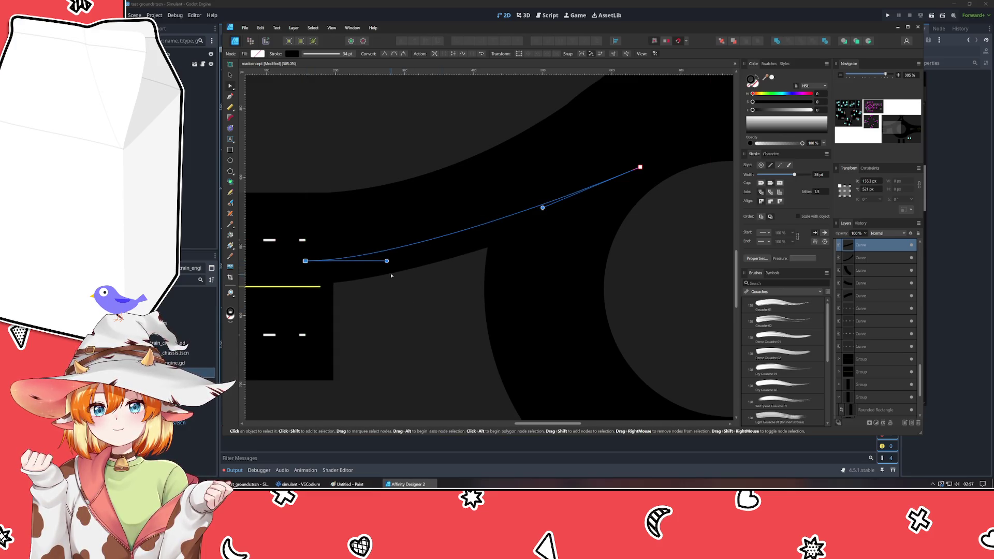
# - Reshape the curve to follow the ring, checking it in grey, then restore Lightness to 0
pyautogui.moveTo(387, 261); pyautogui.dragTo(472, 261)
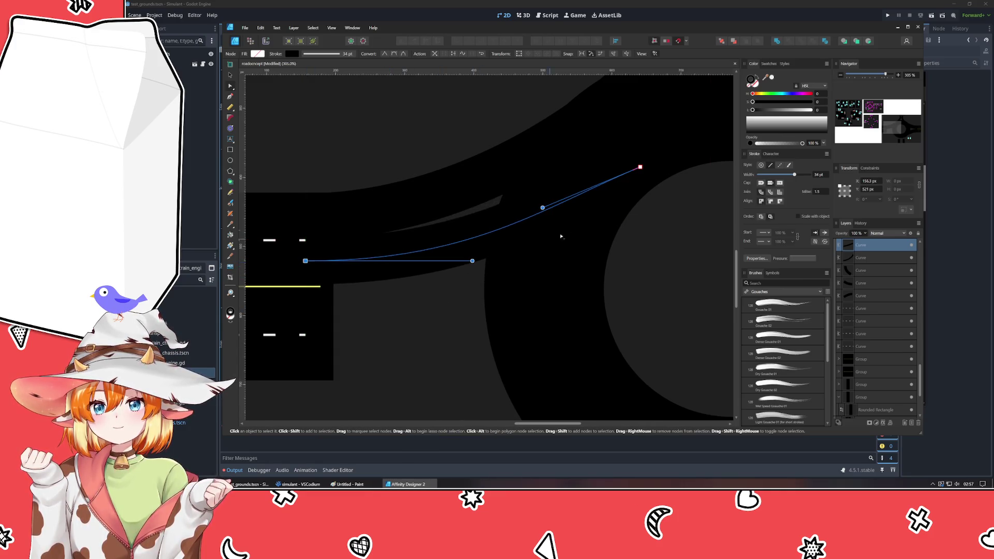
pyautogui.moveTo(543, 208); pyautogui.dragTo(553, 232)
pyautogui.moveTo(778, 110); pyautogui.dragTo(765, 110)
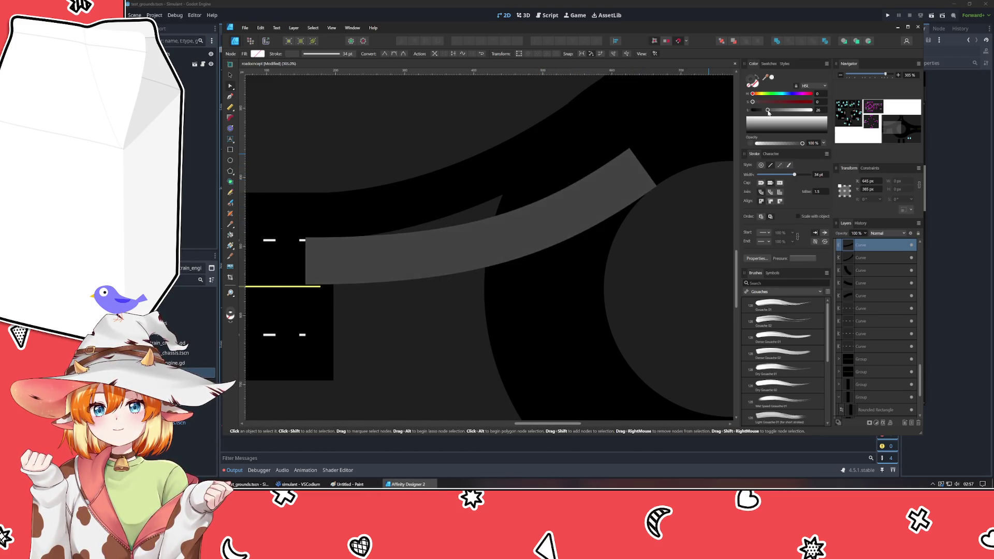
pyautogui.moveTo(643, 167); pyautogui.dragTo(641, 167)
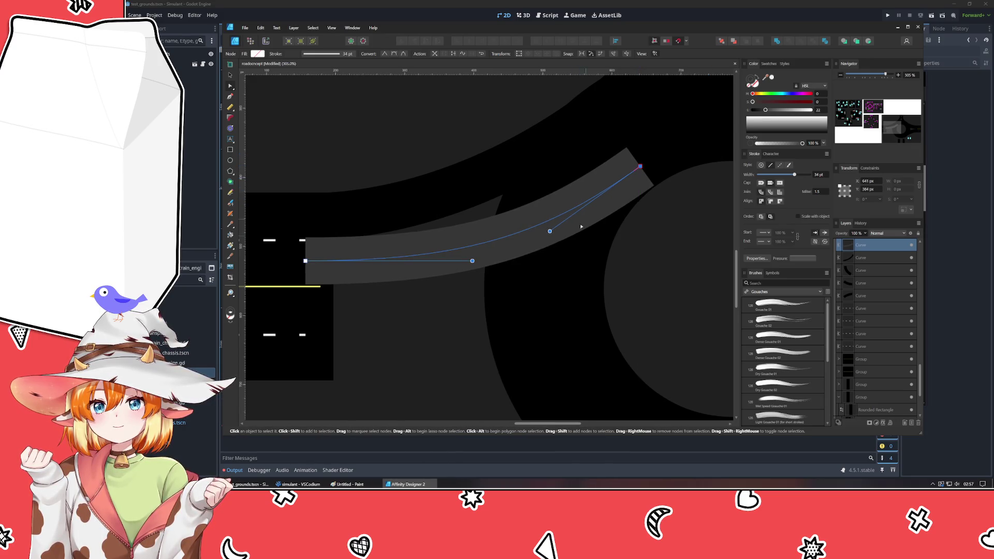
pyautogui.moveTo(550, 233)
pyautogui.mouseDown()
pyautogui.moveTo(571, 221)
pyautogui.moveTo(527, 249)
pyautogui.mouseUp()
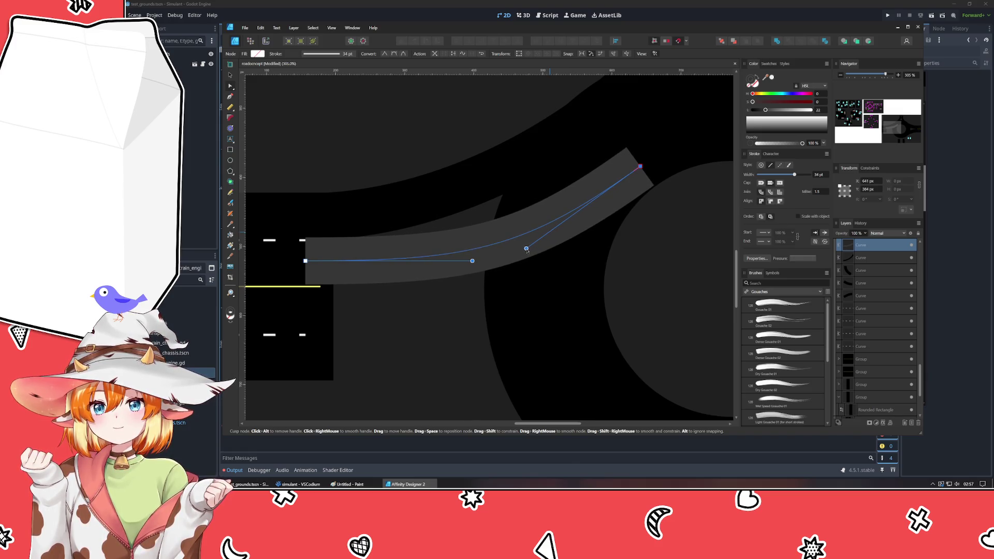
pyautogui.moveTo(766, 110); pyautogui.dragTo(752, 111)
pyautogui.hotkey('ctrl', '0')
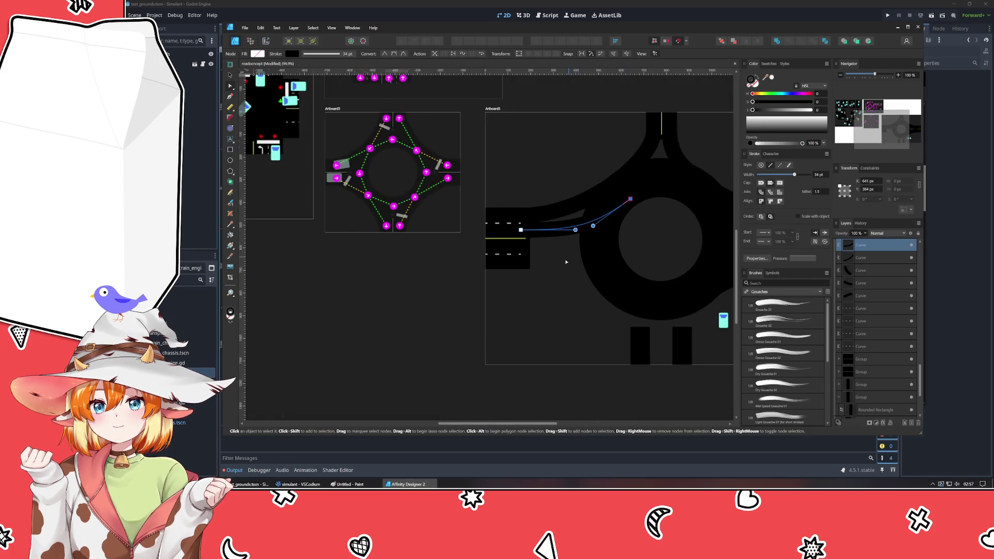
pyautogui.click(539, 305)
pyautogui.hotkey('ctrl', '1')
pyautogui.scroll(-1, 338, 318)
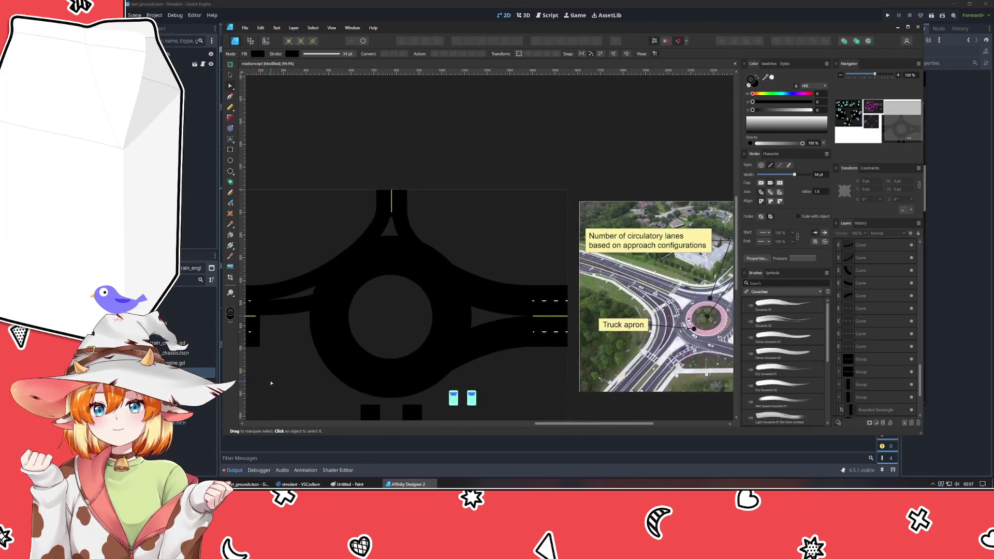
pyautogui.hscroll(3, 310, 362)
pyautogui.scroll(2, 253, 373)
pyautogui.scroll(1, 253, 373)
pyautogui.scroll(1, 328, 371)
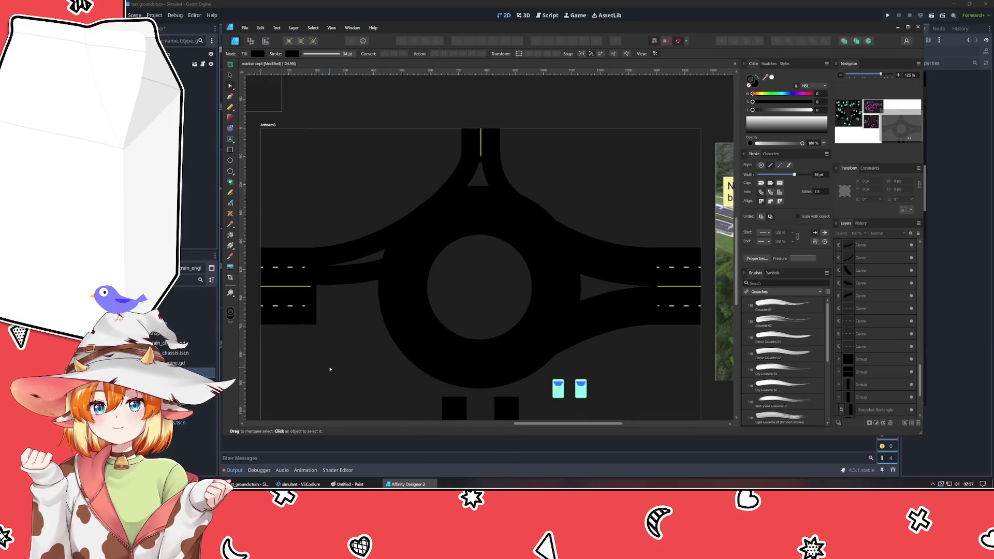
pyautogui.hscroll(-2, 384, 344)
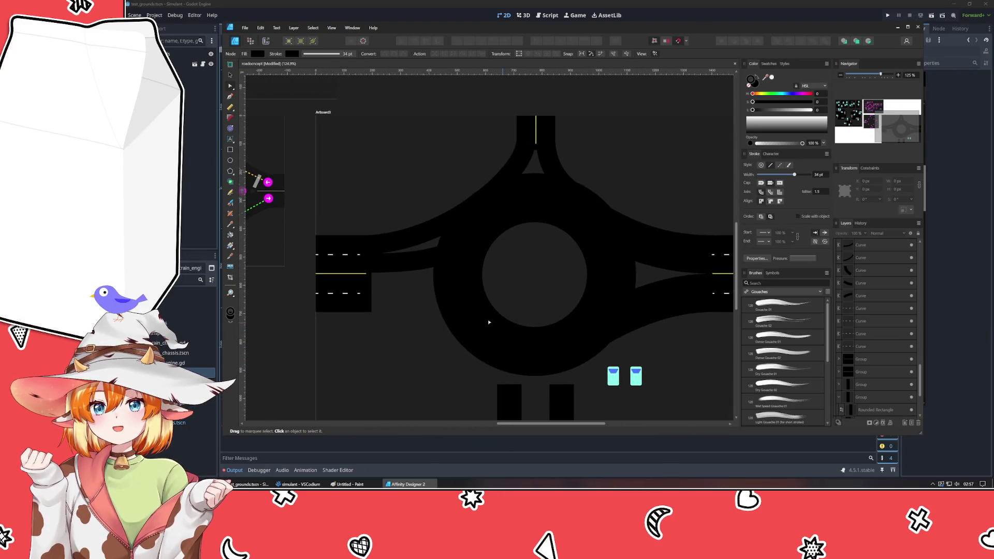
pyautogui.hscroll(3, 399, 317)
pyautogui.hscroll(2, 399, 317)
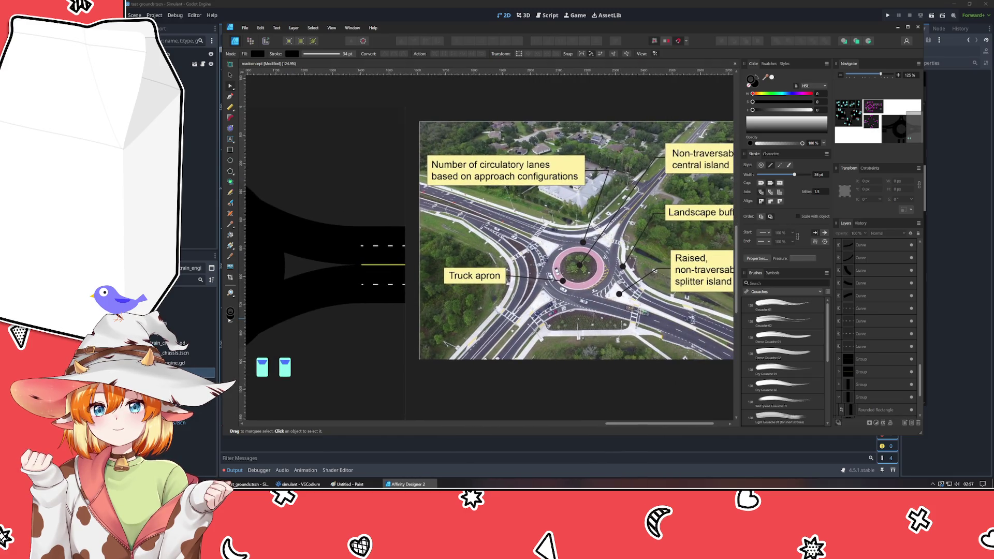
pyautogui.hscroll(-3, 457, 317)
pyautogui.hscroll(-1, 507, 315)
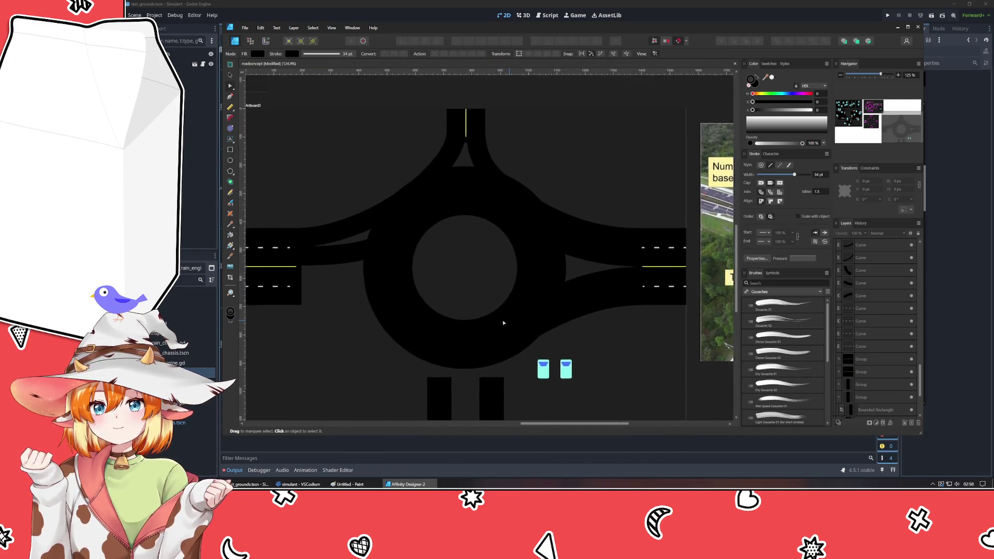
pyautogui.hscroll(3, 317, 318)
pyautogui.hscroll(-2, 317, 318)
pyautogui.hscroll(3, 437, 333)
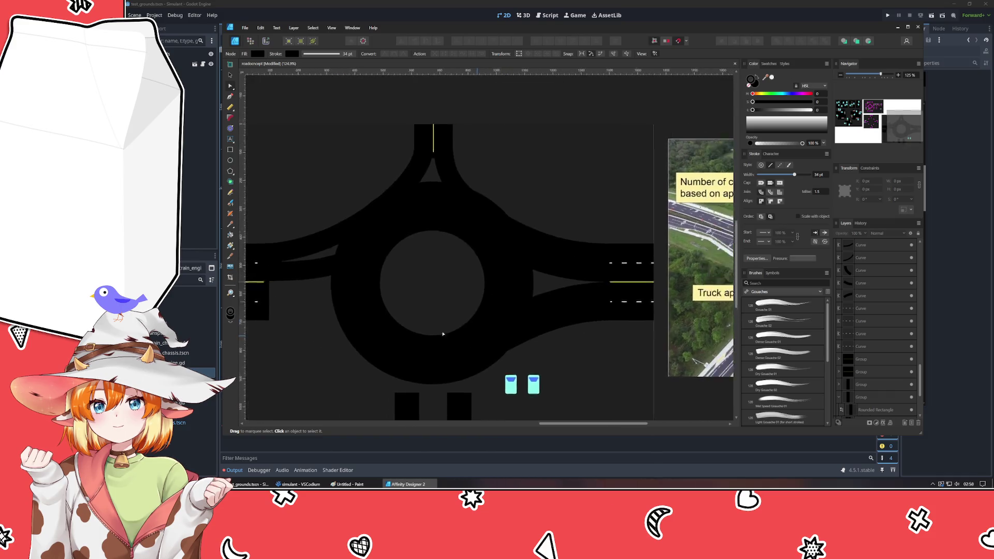
pyautogui.hscroll(-1, 237, 323)
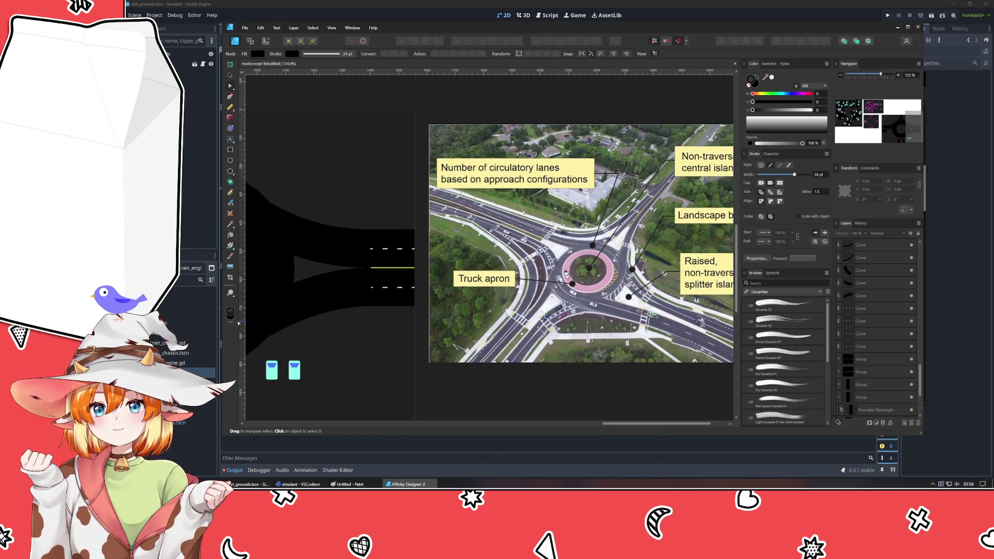
pyautogui.hscroll(-10, 239, 323)
pyautogui.click(407, 254)
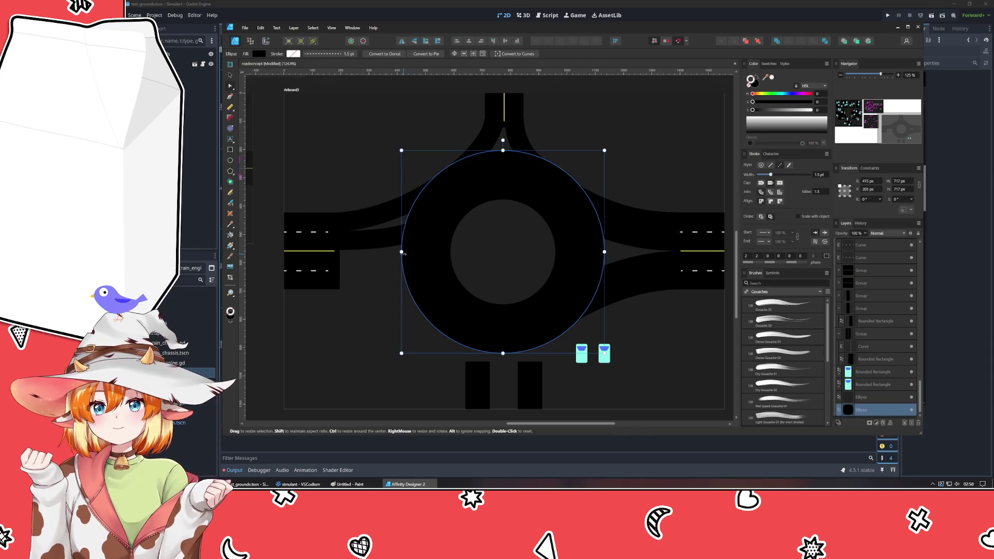
# - Drag the outer ellipse's left handle inward twice, making the ring a slightly taller-than-wide oval
pyautogui.moveTo(402, 252); pyautogui.dragTo(412, 252)
pyautogui.click(468, 264)
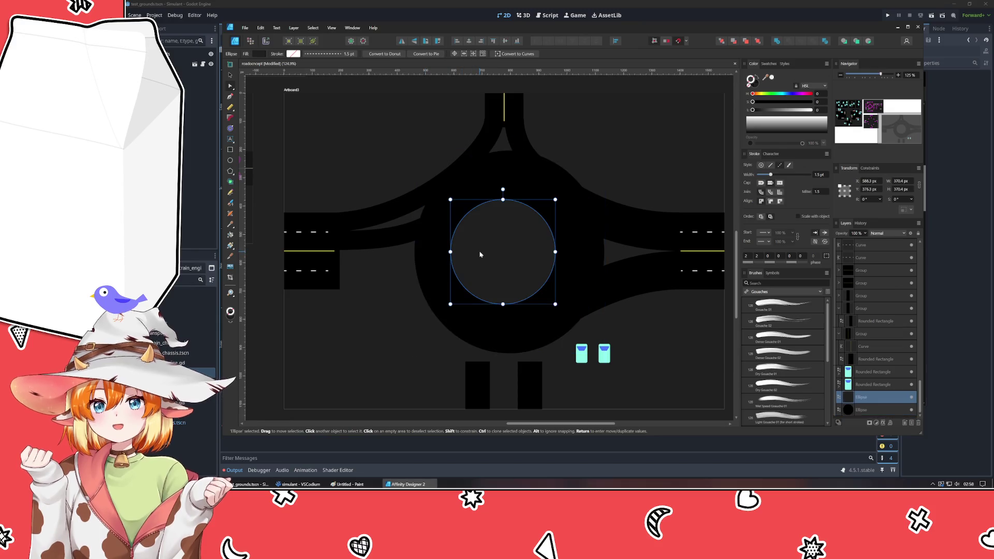
pyautogui.click(339, 289)
pyautogui.click(476, 276)
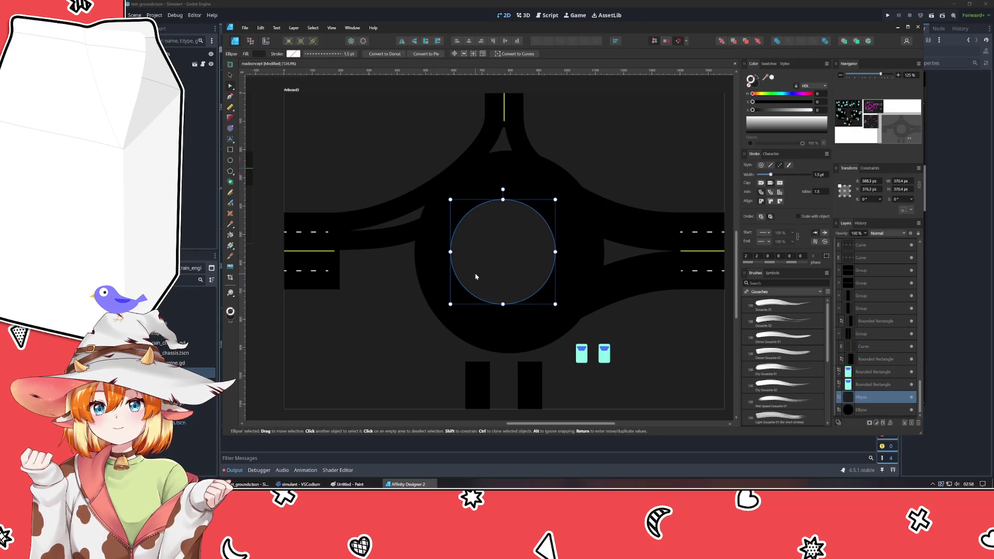
pyautogui.click(418, 253)
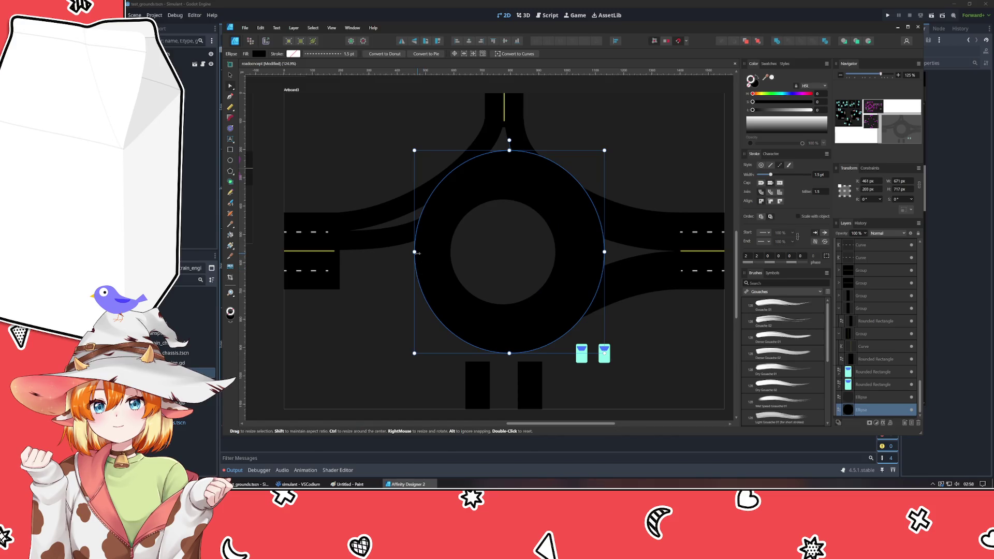
pyautogui.moveTo(420, 252); pyautogui.dragTo(427, 252)
pyautogui.hotkey('ctrl', 'd')
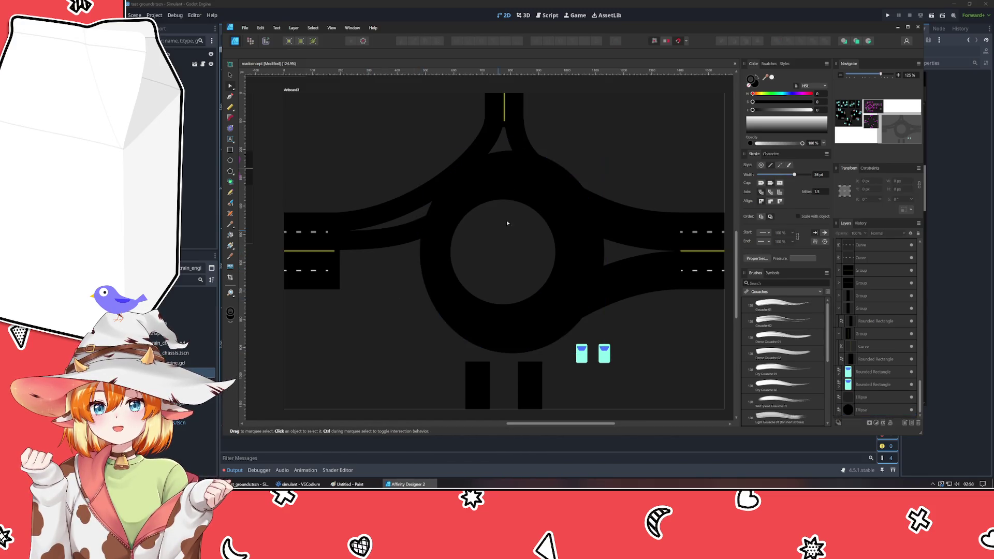
pyautogui.click(435, 263)
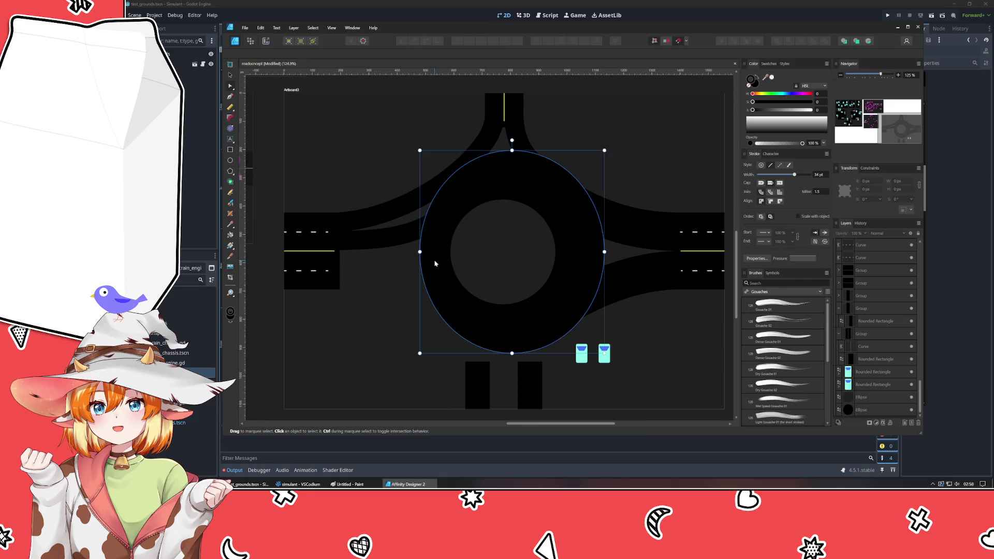
pyautogui.click(365, 294)
pyautogui.doubleClick(398, 241)
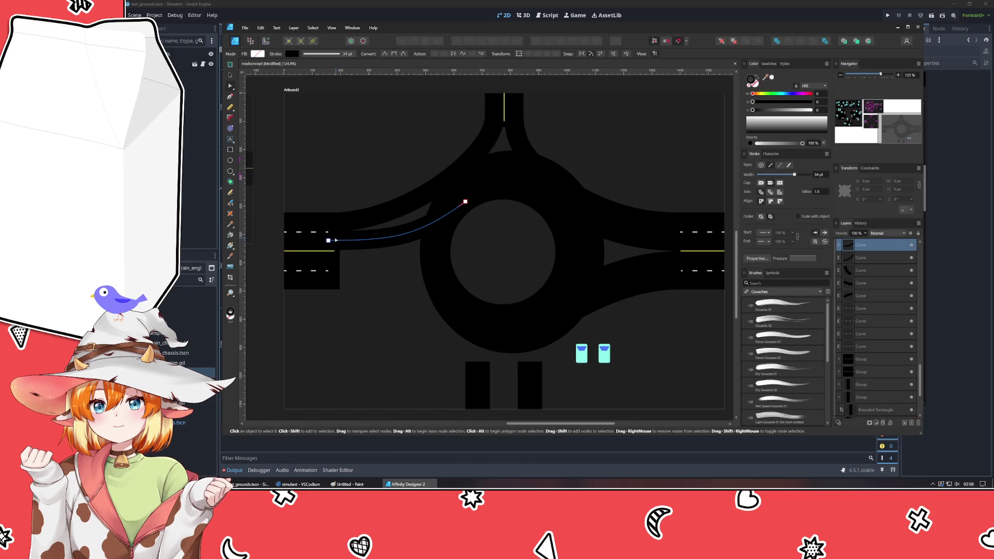
# - Move the left curves' end nodes into the approach road, then select the approach group and both dashed markings
pyautogui.moveTo(329, 241)
pyautogui.mouseDown()
pyautogui.moveTo(347, 239)
pyautogui.moveTo(350, 220)
pyautogui.mouseUp()
pyautogui.click(331, 222)
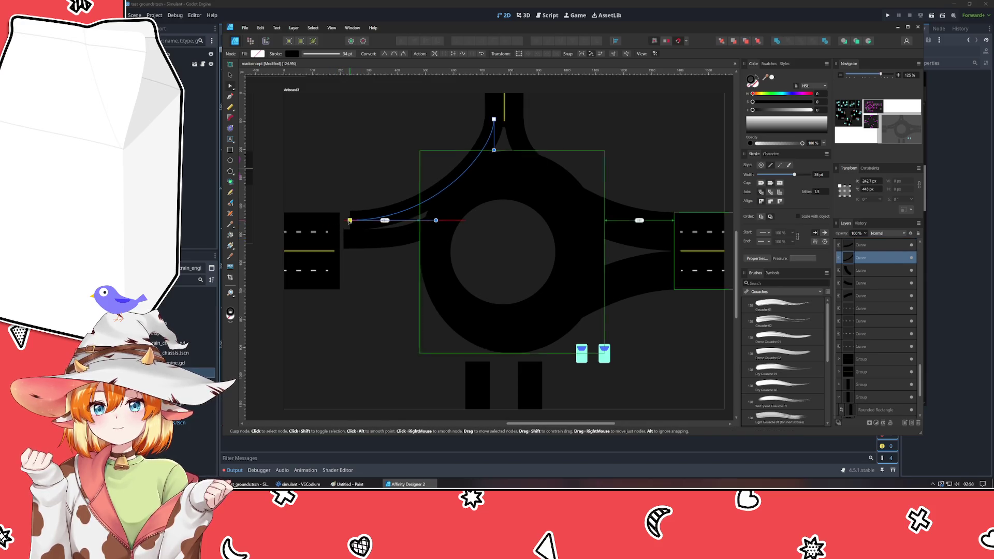
pyautogui.press('v')
pyautogui.click(310, 243)
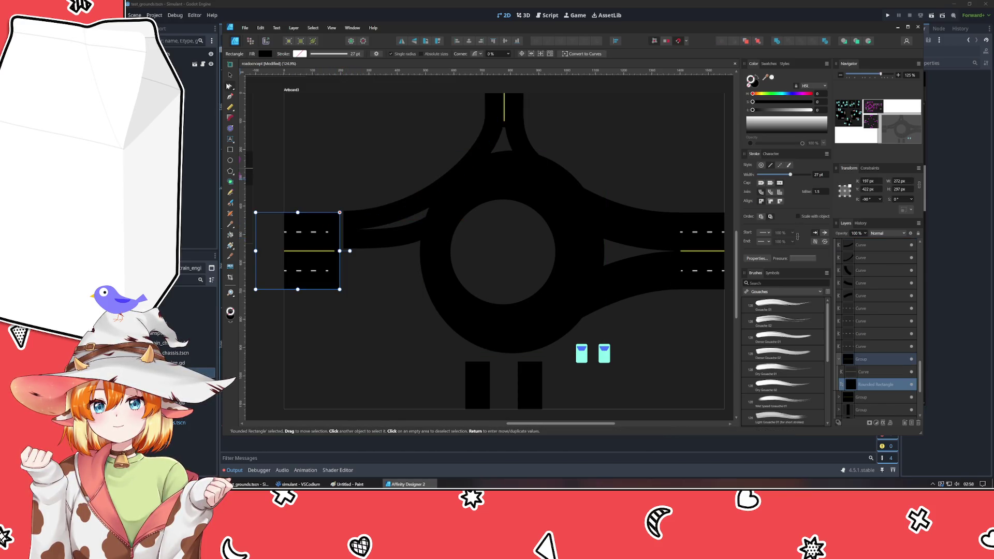
pyautogui.moveTo(310, 251)
pyautogui.mouseDown()
pyautogui.moveTo(319, 250)
pyautogui.moveTo(310, 250)
pyautogui.mouseUp()
pyautogui.click(865, 334)
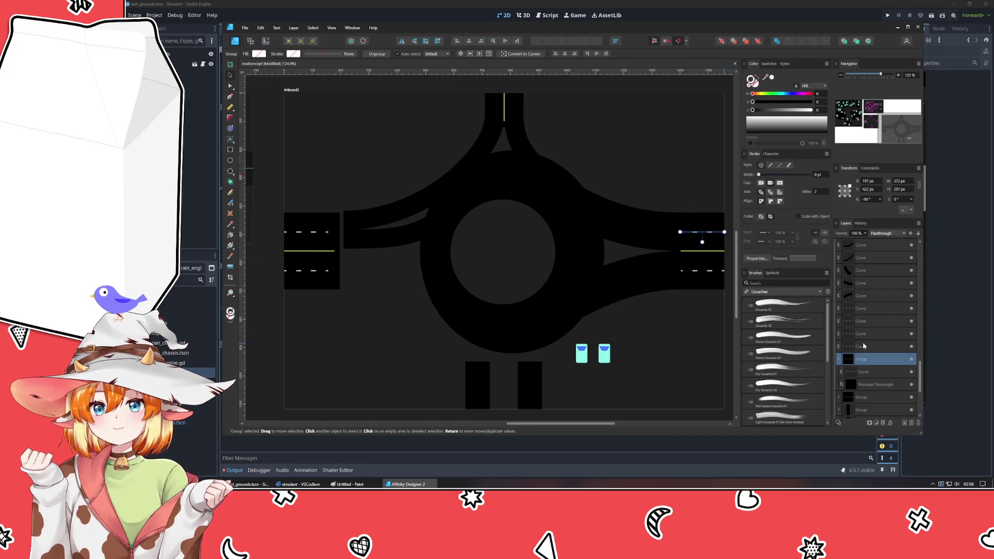
pyautogui.keyDown('ctrl'); pyautogui.click(867, 322); pyautogui.keyUp('ctrl')
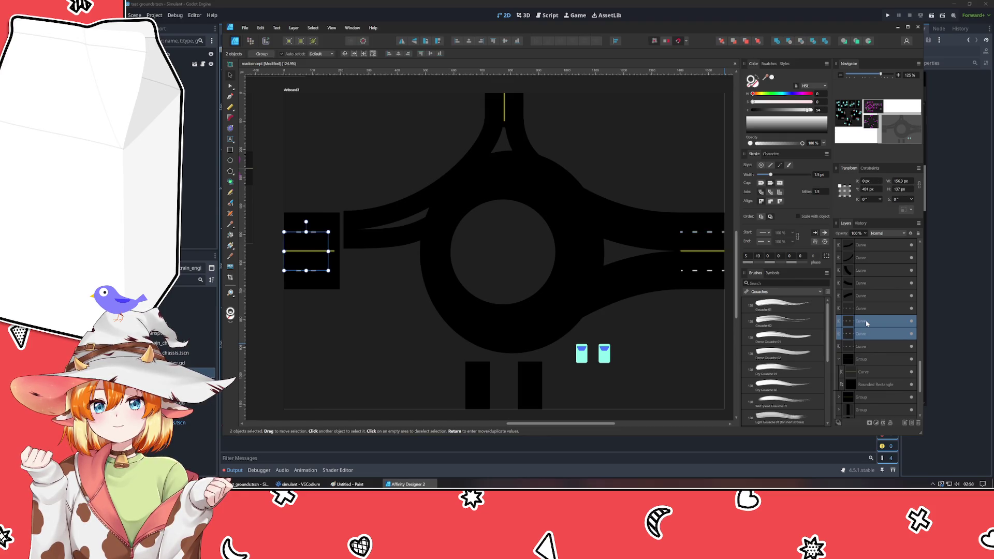
pyautogui.keyDown('ctrl'); pyautogui.click(863, 359); pyautogui.keyUp('ctrl')
pyautogui.moveTo(321, 270); pyautogui.dragTo(324, 269)
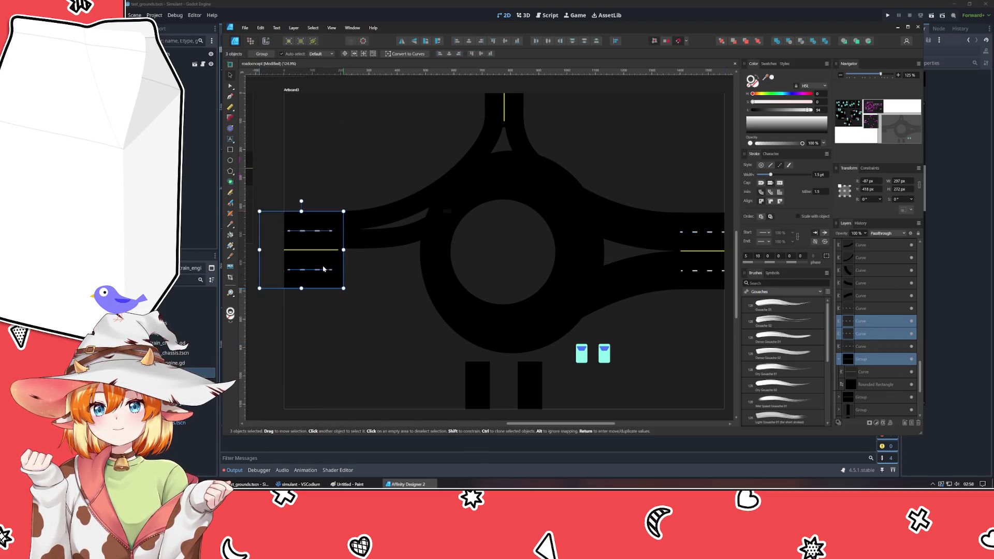
pyautogui.click(391, 313)
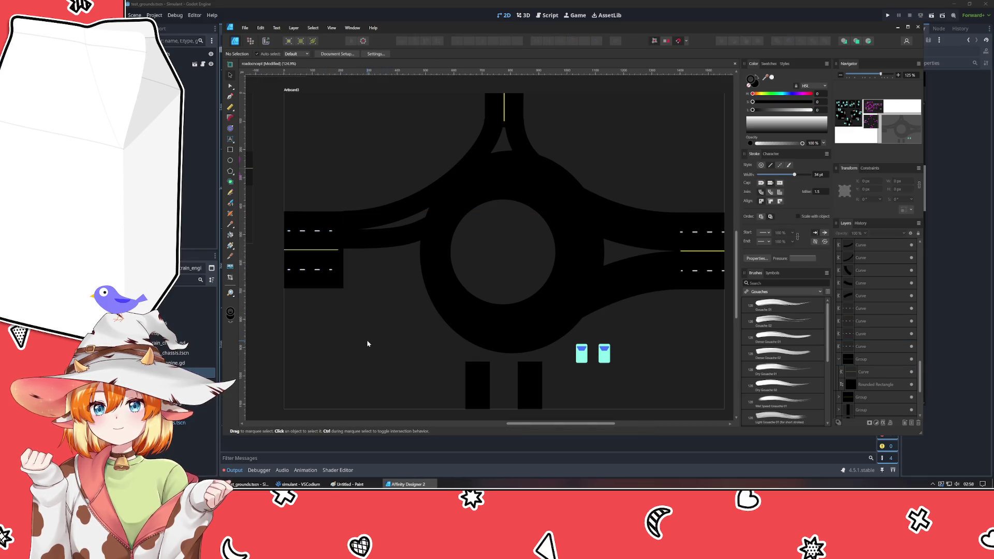
pyautogui.moveTo(412, 351); pyautogui.dragTo(113, 398)
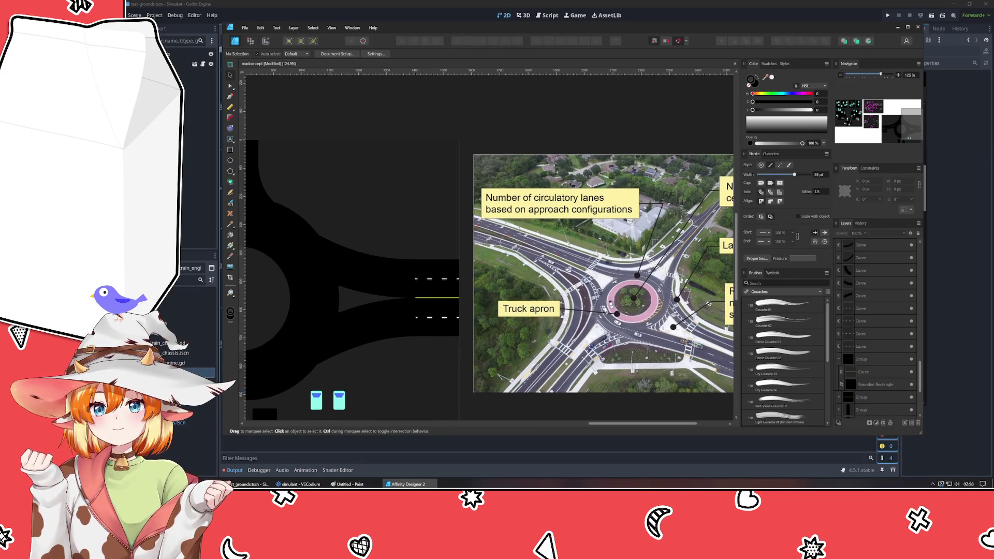
pyautogui.moveTo(133, 393)
pyautogui.mouseDown()
pyautogui.moveTo(294, 359)
pyautogui.moveTo(194, 330)
pyautogui.moveTo(324, 315)
pyautogui.mouseUp()
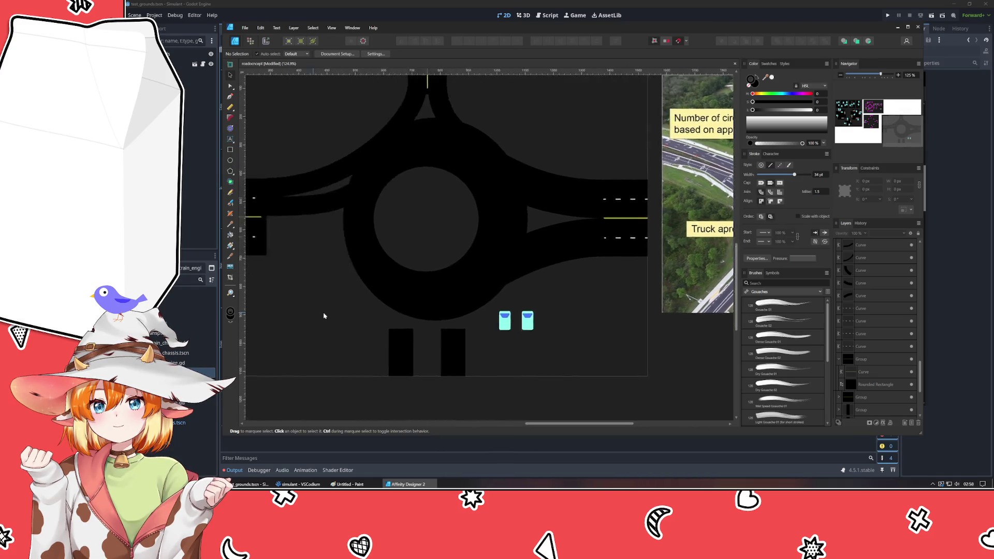
pyautogui.scroll(-2, 395, 315)
pyautogui.scroll(2, 396, 315)
pyautogui.moveTo(396, 315); pyautogui.dragTo(287, 312)
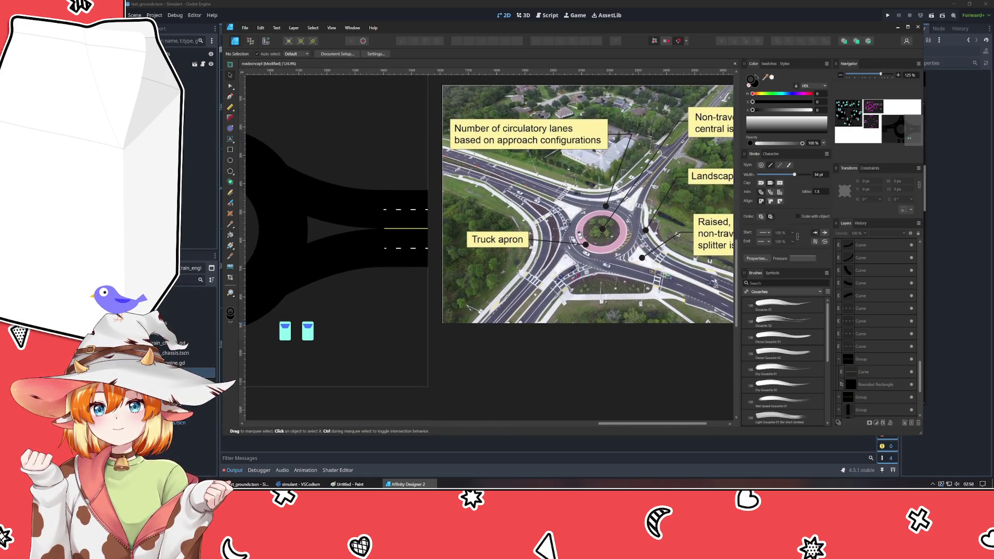
pyautogui.hscroll(-6, 408, 311)
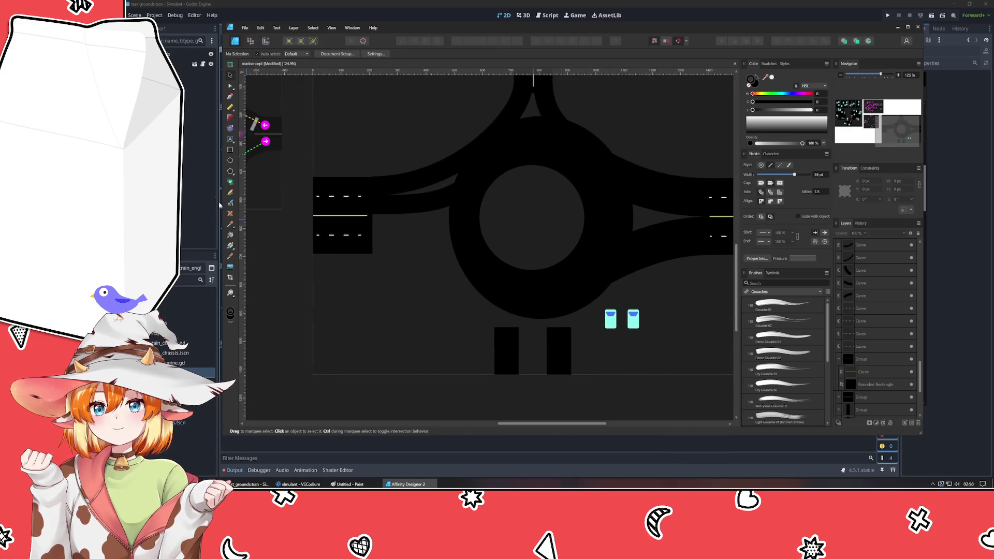
# - Draw a road from the left approach's lower corner to the bottom-left entrance and curve it
pyautogui.click(231, 99)
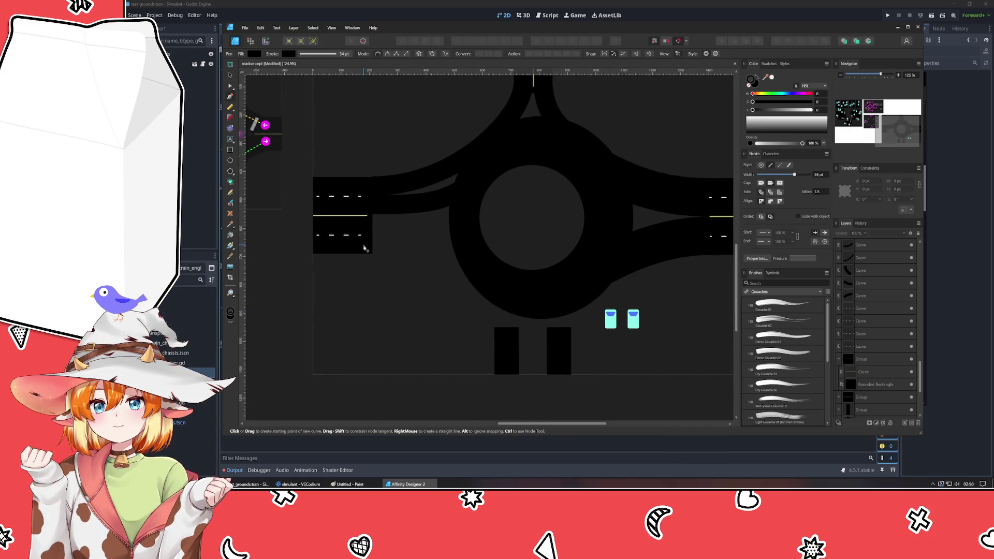
pyautogui.click(363, 244)
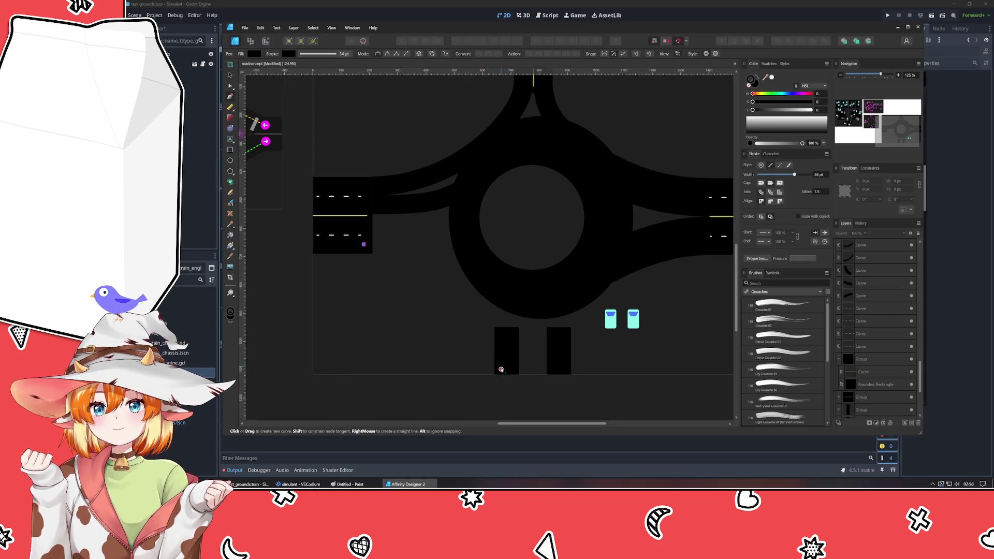
pyautogui.click(507, 378)
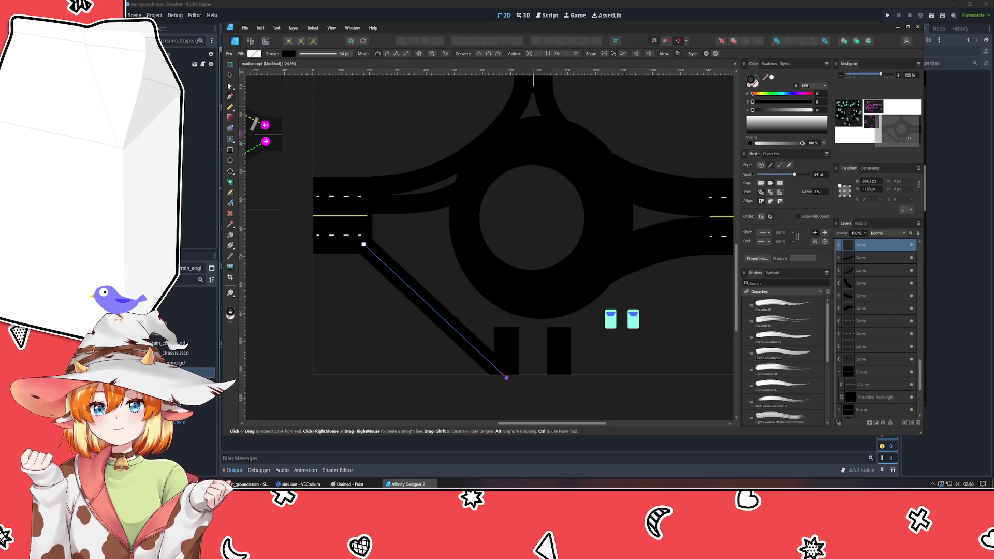
pyautogui.press('a')
pyautogui.moveTo(430, 306); pyautogui.dragTo(443, 293)
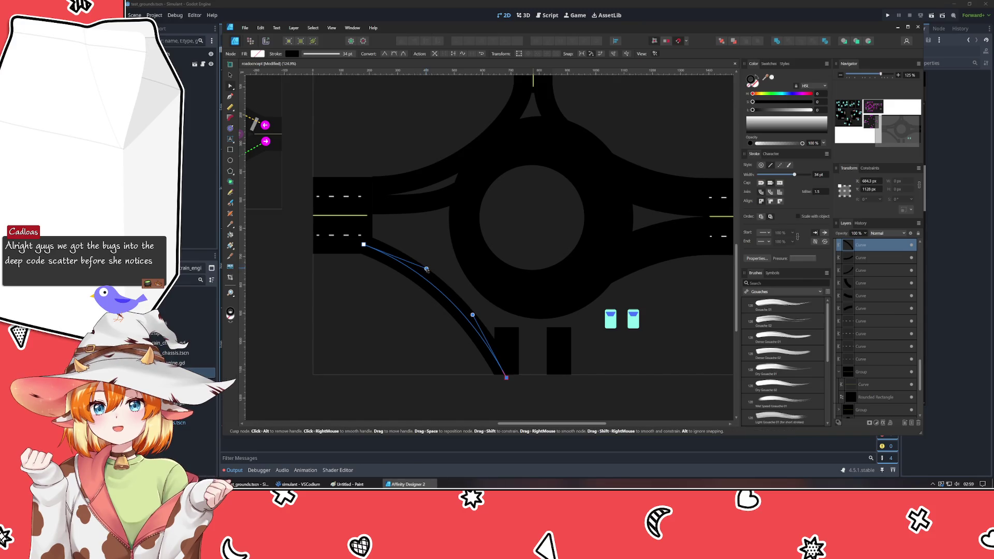
pyautogui.moveTo(426, 269)
pyautogui.mouseDown()
pyautogui.moveTo(405, 244)
pyautogui.moveTo(438, 244)
pyautogui.mouseUp()
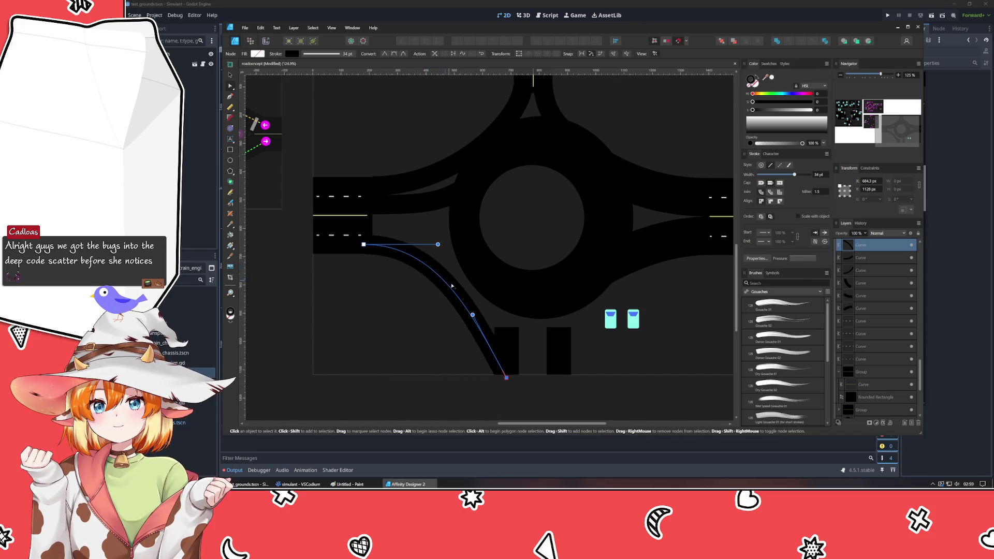
pyautogui.moveTo(473, 315)
pyautogui.mouseDown()
pyautogui.moveTo(507, 356)
pyautogui.moveTo(506, 402)
pyautogui.mouseUp()
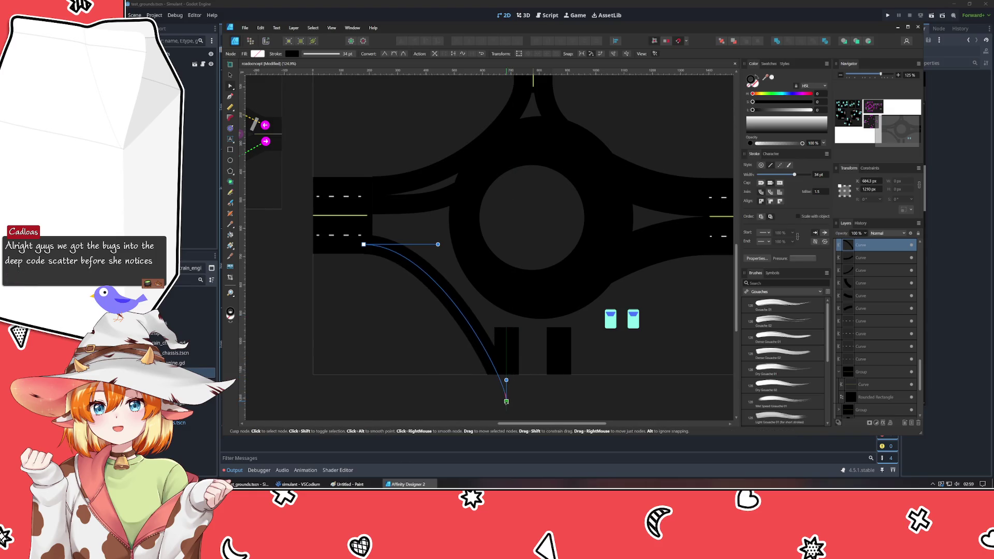
pyautogui.click(557, 393)
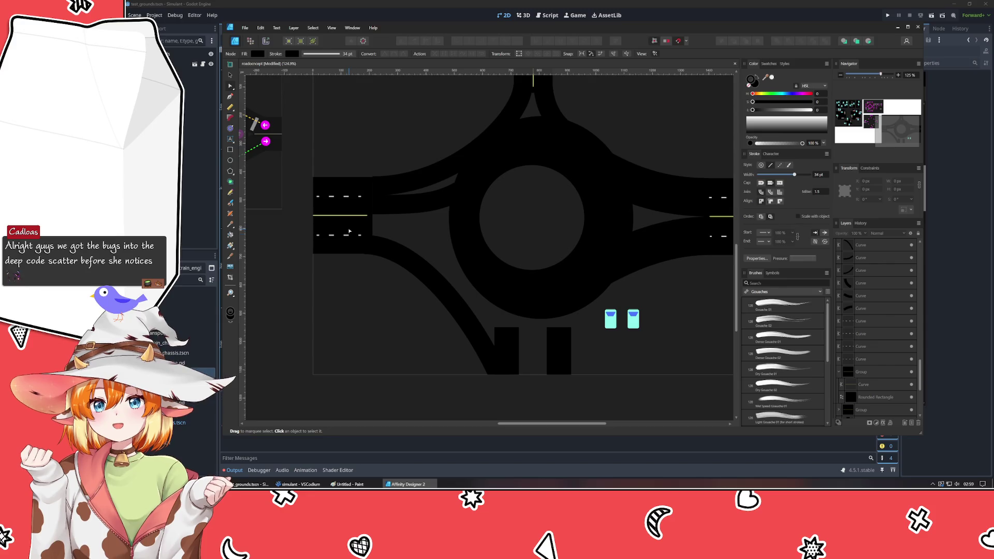
# - Draw a new path from the ring's lower-left to the southern entrance and bend it rightward
pyautogui.hscroll(10, 601, 266)
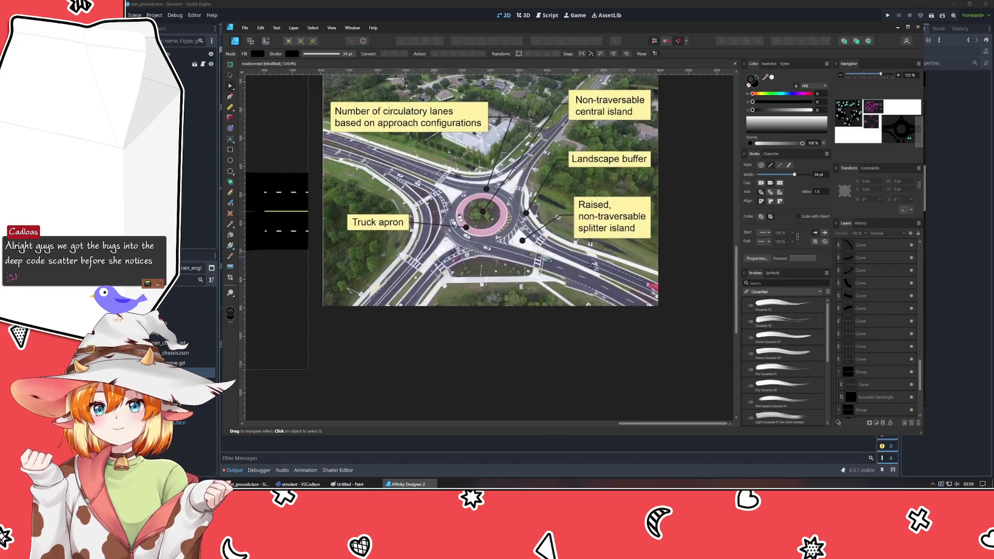
pyautogui.hscroll(-6, 506, 305)
pyautogui.hscroll(-2, 506, 305)
pyautogui.scroll(-1, 507, 305)
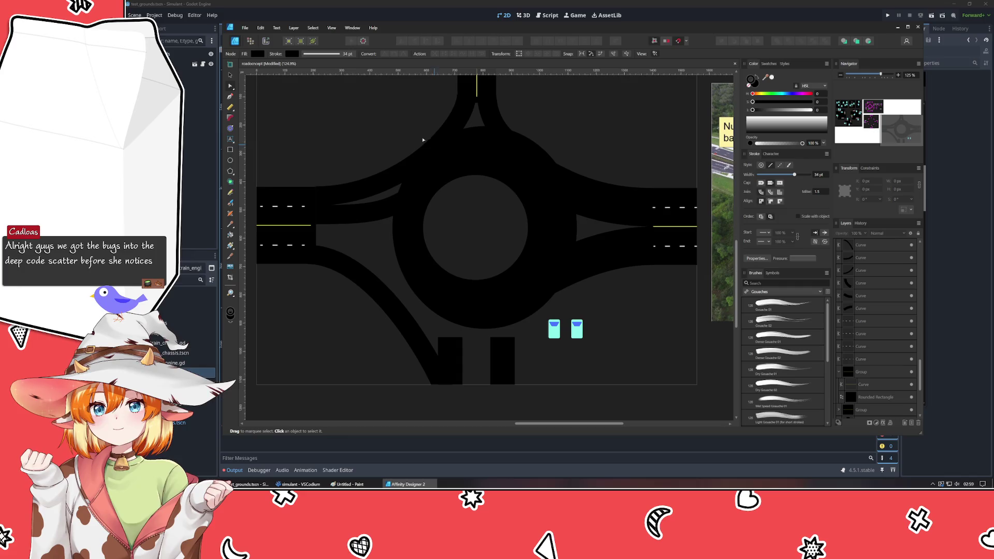
pyautogui.press('p')
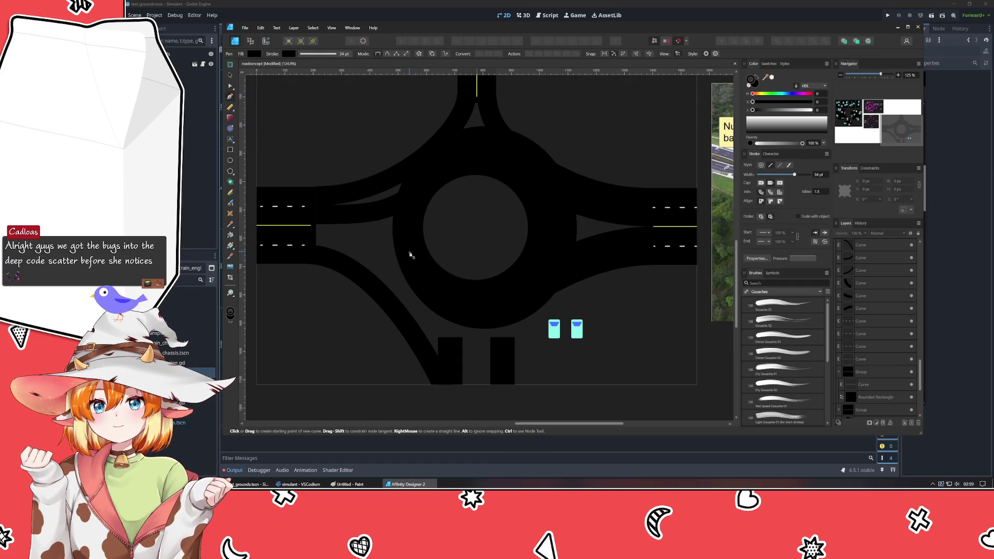
pyautogui.press('Escape')
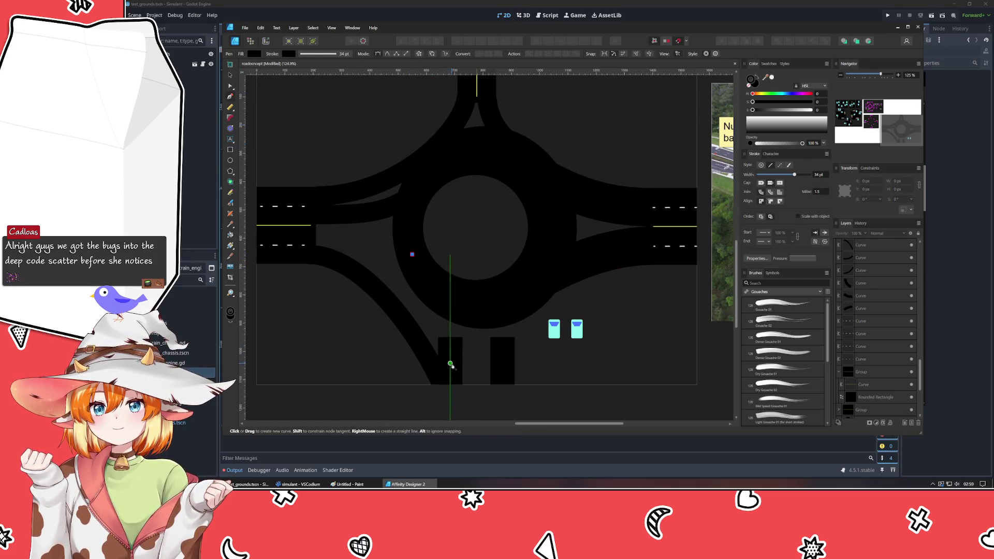
pyautogui.click(450, 364)
pyautogui.press('a')
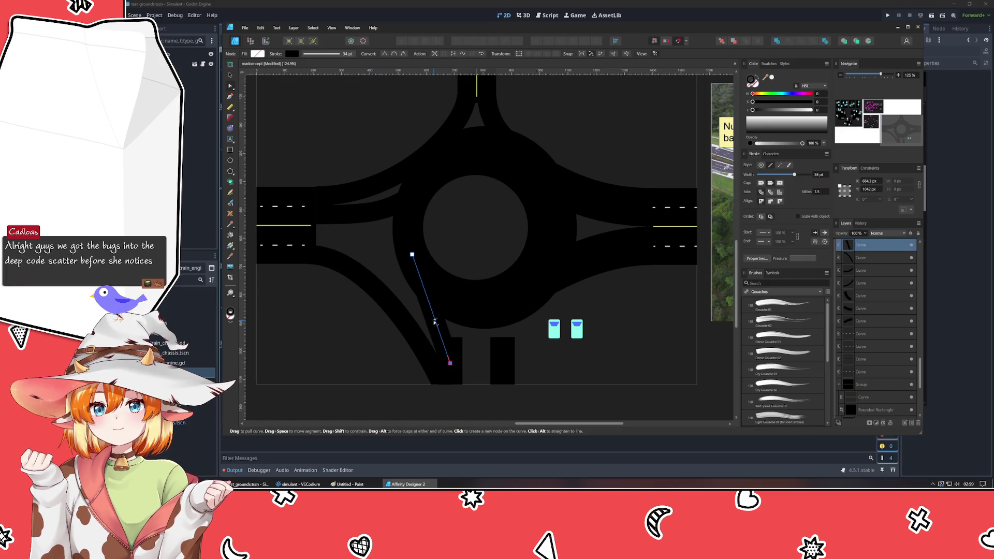
pyautogui.moveTo(434, 322); pyautogui.dragTo(454, 329)
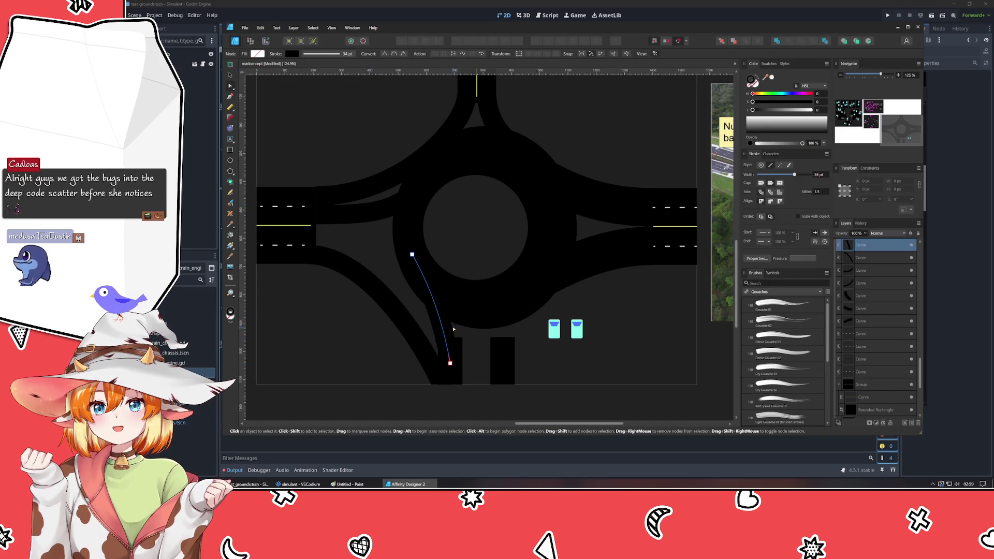
# - Reshape the curve toward the entrance road, adjusting its end, and thicken the stroke to 42 pt
pyautogui.click(428, 283)
pyautogui.click(442, 317)
pyautogui.click(451, 363)
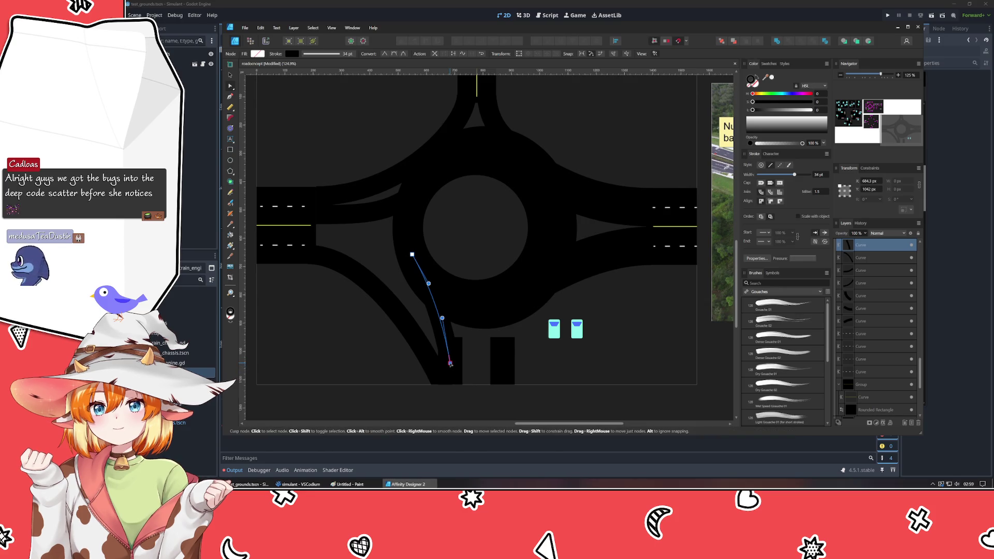
pyautogui.moveTo(442, 318); pyautogui.dragTo(450, 318)
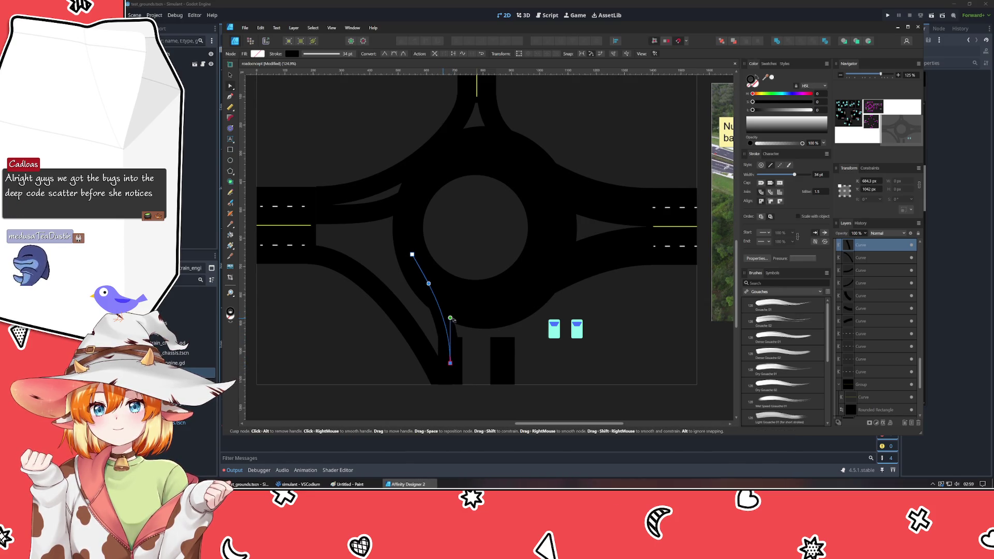
pyautogui.hotkey('ctrl', 'z')
pyautogui.hotkey('ctrl', 'z')
pyautogui.hotkey('ctrl', 'z')
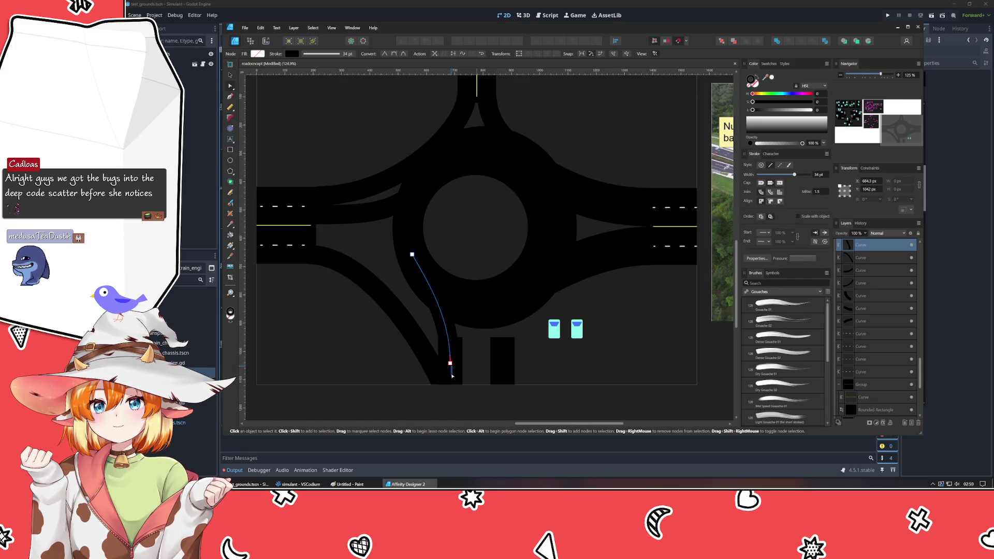
pyautogui.moveTo(451, 363); pyautogui.dragTo(451, 373)
pyautogui.moveTo(441, 317)
pyautogui.mouseDown()
pyautogui.moveTo(451, 328)
pyautogui.moveTo(450, 296)
pyautogui.mouseUp()
pyautogui.click(428, 283)
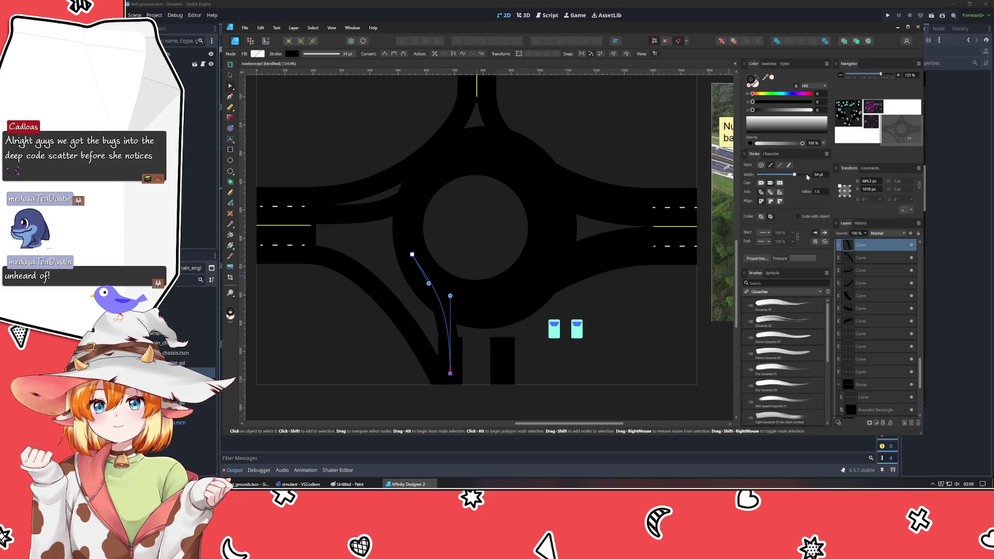
pyautogui.moveTo(807, 177); pyautogui.dragTo(823, 176)
pyautogui.moveTo(449, 373); pyautogui.dragTo(449, 367)
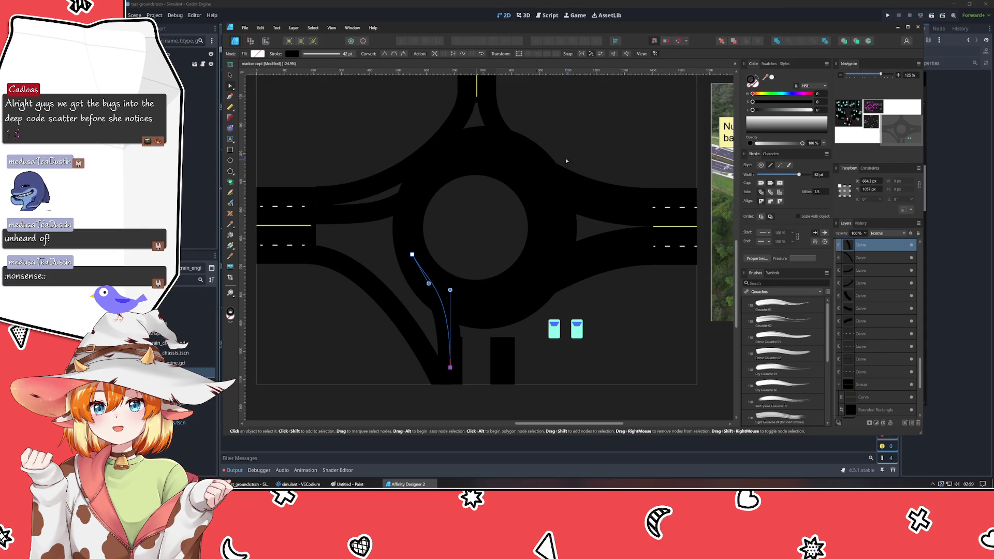
pyautogui.scroll(3, 455, 211)
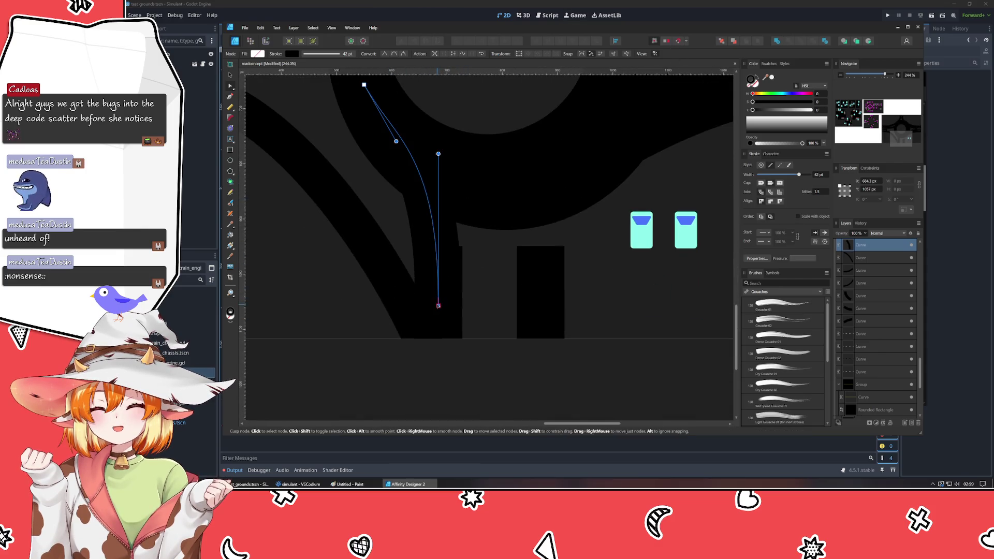
# - Move the curve's bottom end higher up the southern entrance road
pyautogui.moveTo(438, 312); pyautogui.dragTo(438, 302)
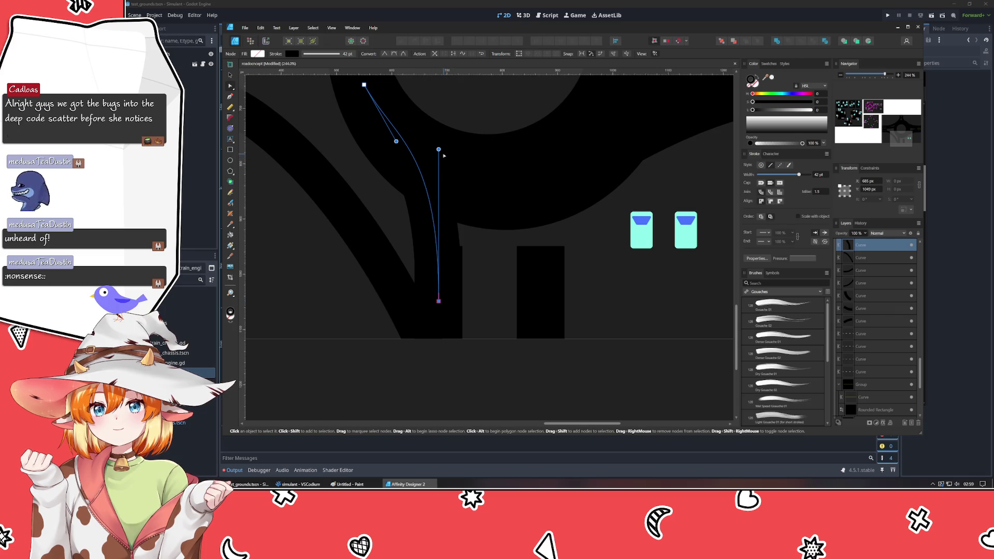
pyautogui.moveTo(439, 301); pyautogui.dragTo(438, 257)
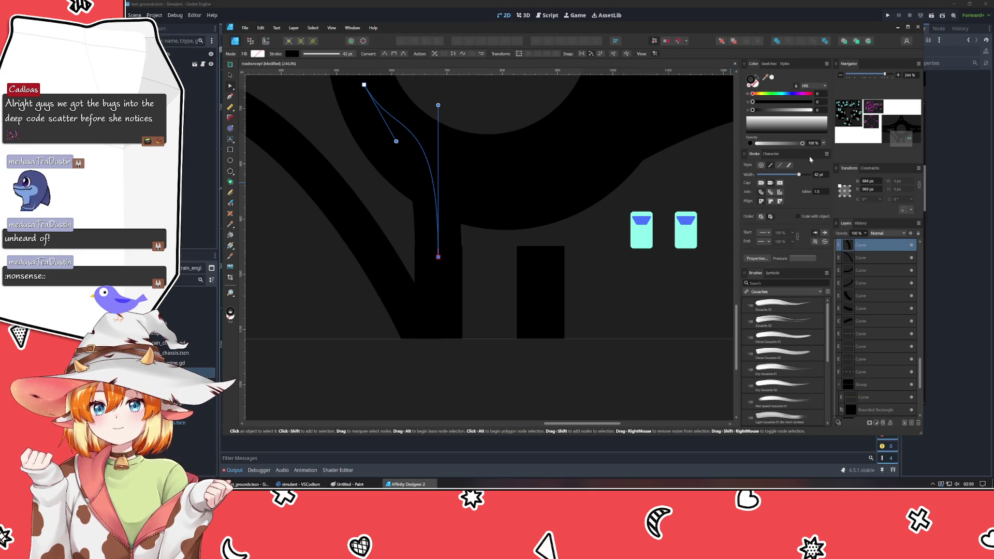
pyautogui.scroll(2, 823, 173)
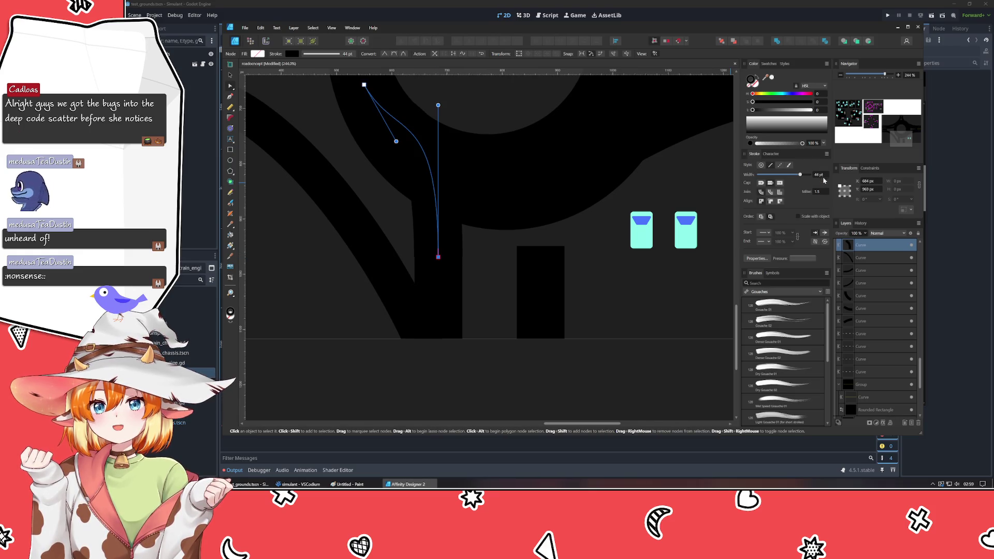
pyautogui.scroll(-1, 823, 180)
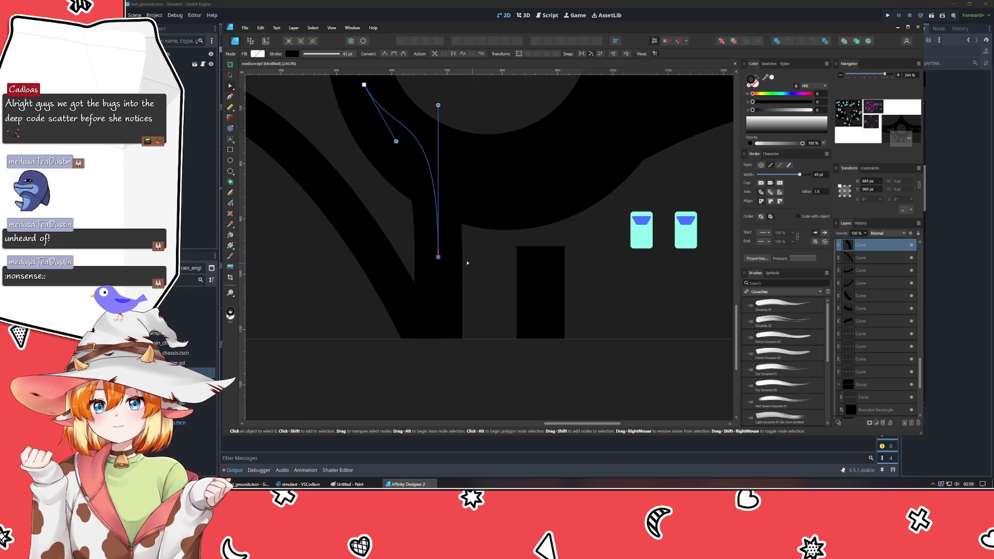
pyautogui.moveTo(438, 257); pyautogui.dragTo(438, 262)
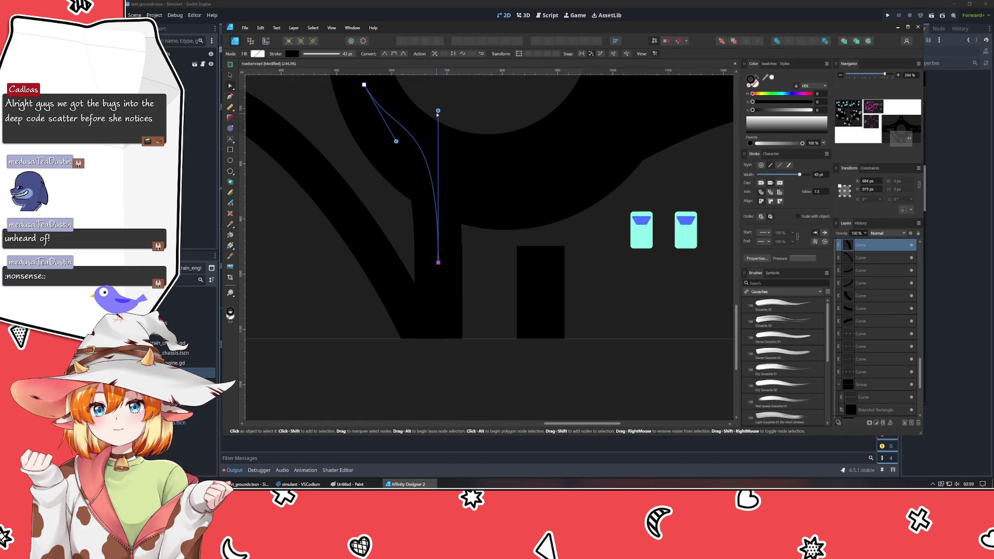
# - Reshape the bend with the top end, middle node and handles for a smooth sweep from the ring
pyautogui.moveTo(438, 113)
pyautogui.mouseDown()
pyautogui.moveTo(432, 190)
pyautogui.moveTo(431, 181)
pyautogui.mouseUp()
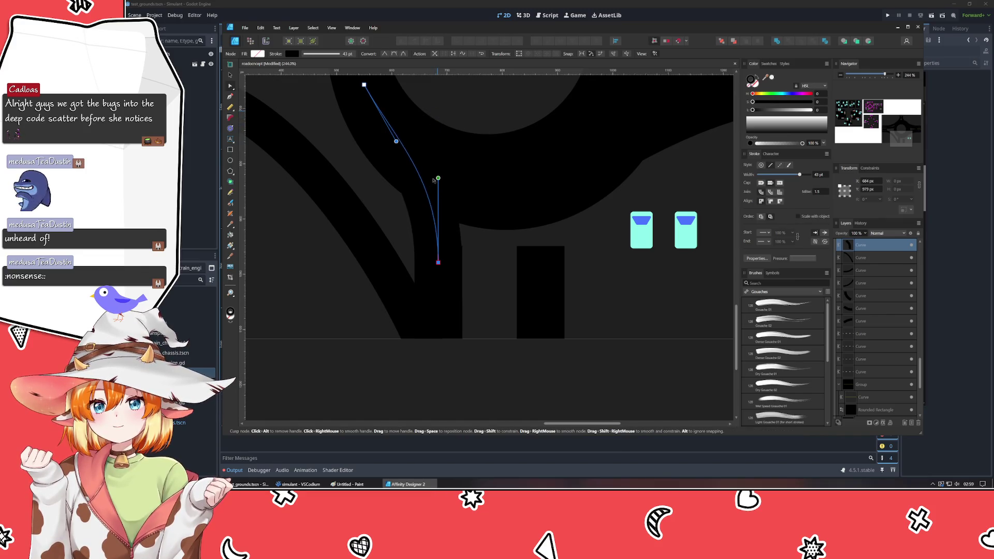
pyautogui.moveTo(444, 138); pyautogui.dragTo(476, 229)
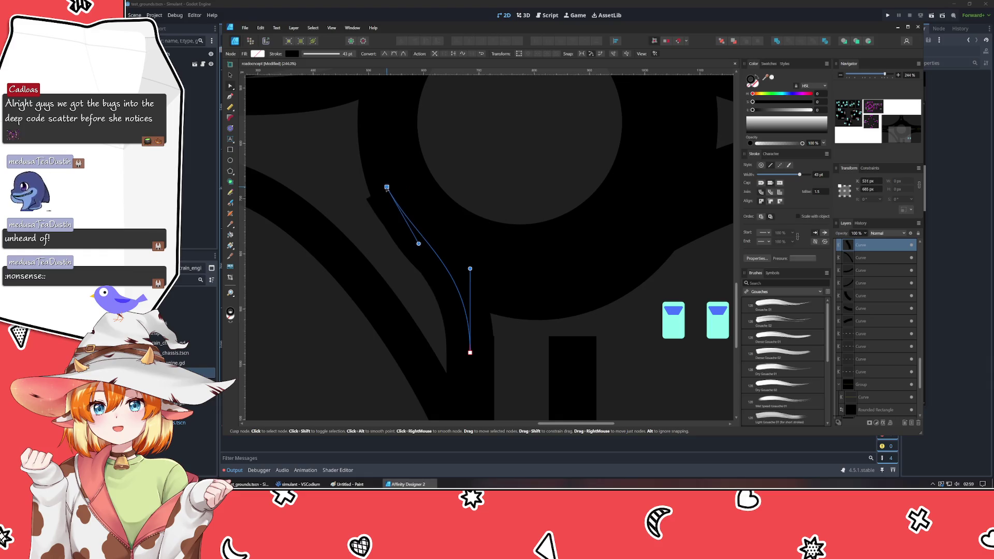
pyautogui.moveTo(396, 176); pyautogui.dragTo(389, 155)
pyautogui.moveTo(422, 216); pyautogui.dragTo(391, 251)
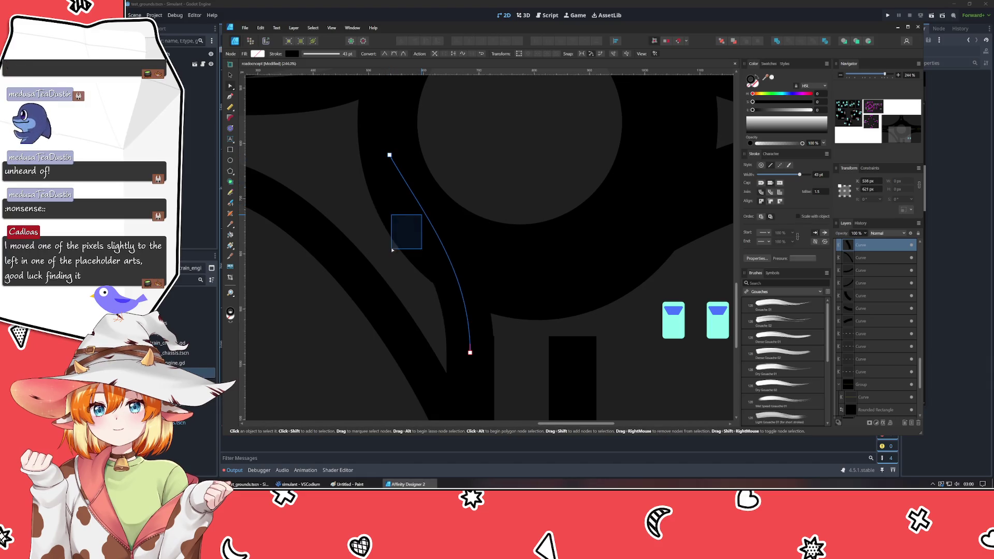
pyautogui.click(421, 212)
pyautogui.moveTo(423, 213); pyautogui.dragTo(398, 237)
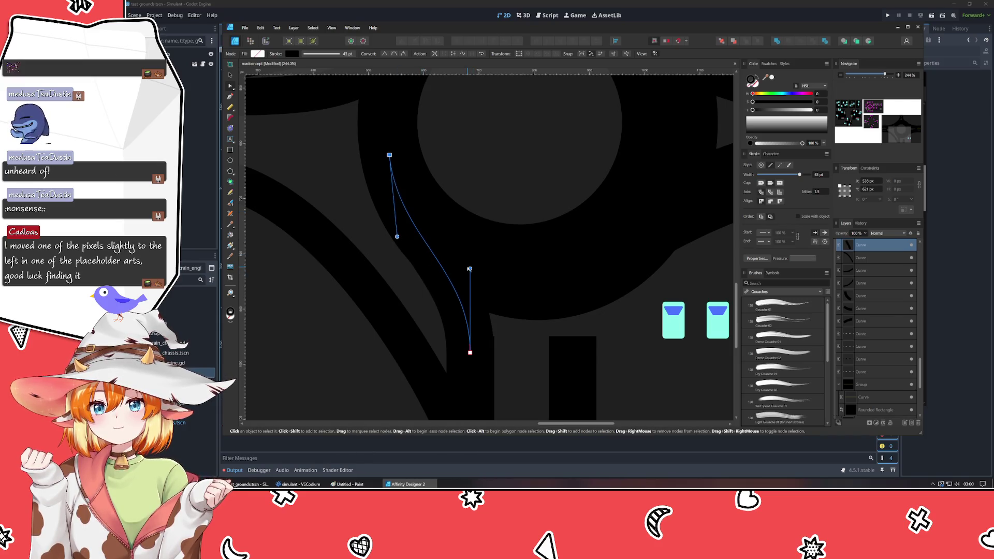
pyautogui.moveTo(469, 269); pyautogui.dragTo(470, 295)
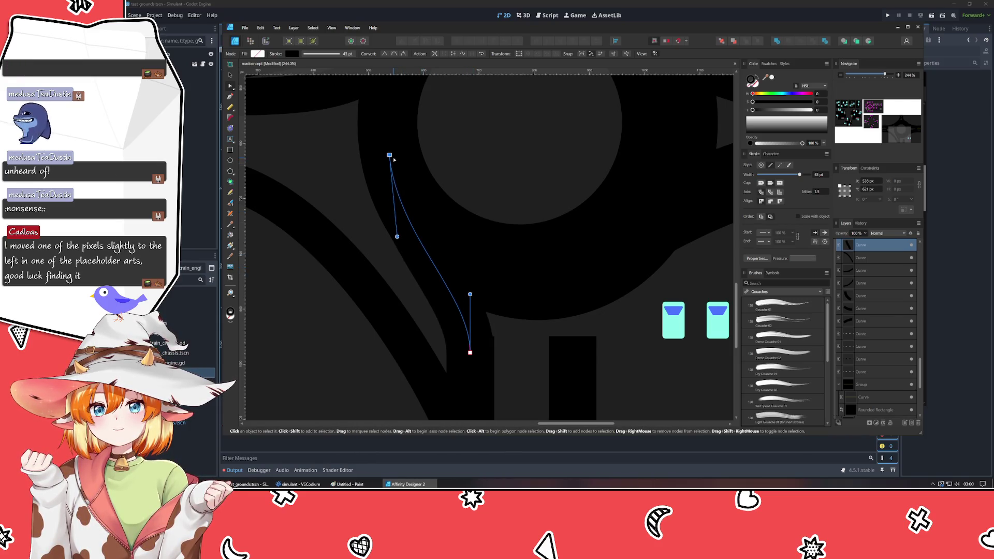
pyautogui.moveTo(389, 155); pyautogui.dragTo(396, 170)
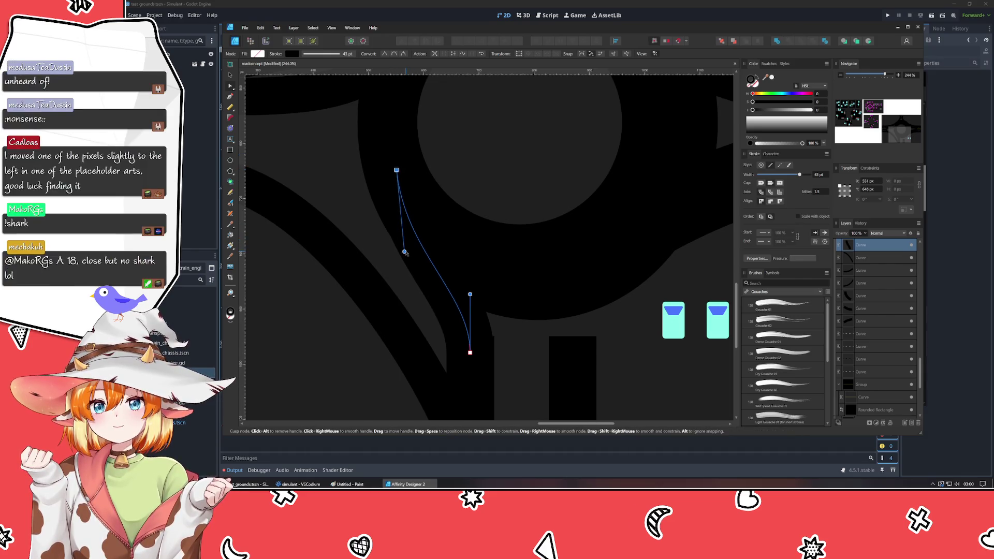
pyautogui.moveTo(404, 252); pyautogui.dragTo(413, 253)
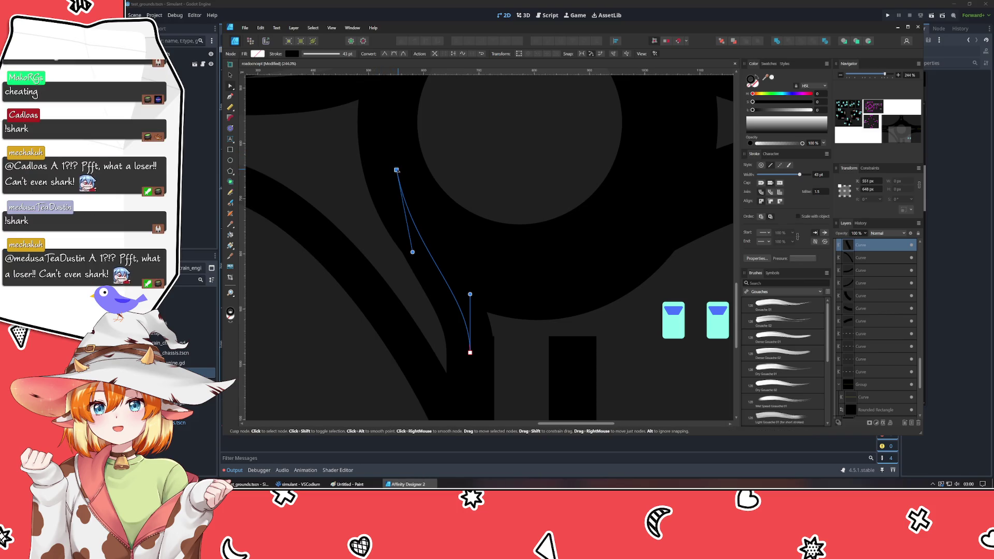
pyautogui.moveTo(397, 170); pyautogui.dragTo(392, 174)
# - Return to the Move tool and clear the selection
pyautogui.press('v')
pyautogui.scroll(-1, 497, 148)
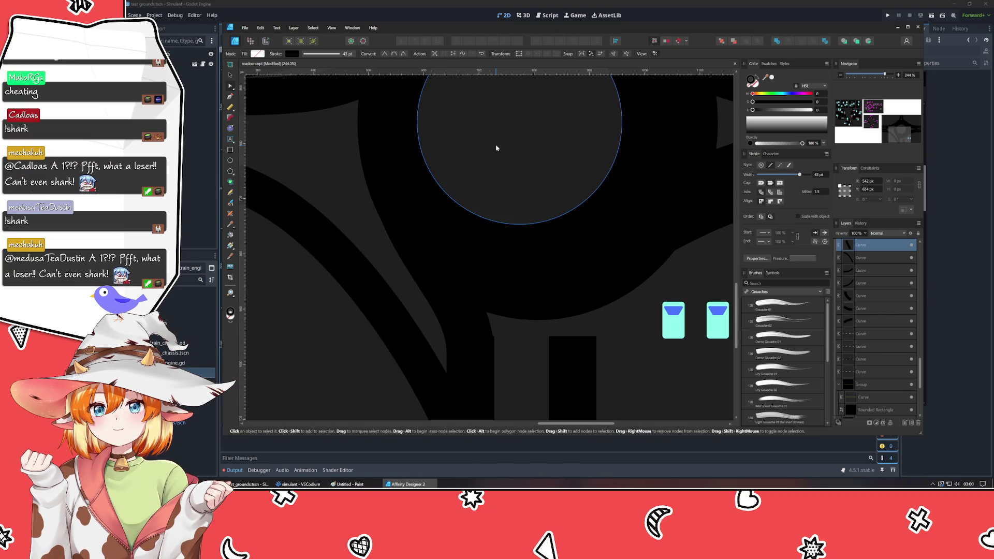
pyautogui.scroll(-4, 497, 148)
pyautogui.click(553, 248)
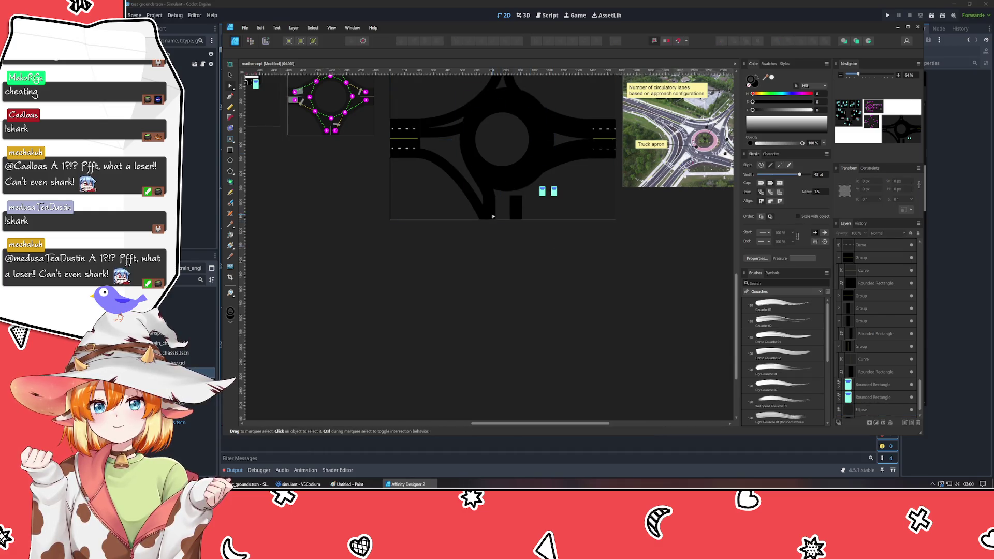
# - Nudge the tall southern entrance rectangle down slightly, then deselect it
pyautogui.scroll(3, 492, 214)
pyautogui.scroll(-1, 492, 213)
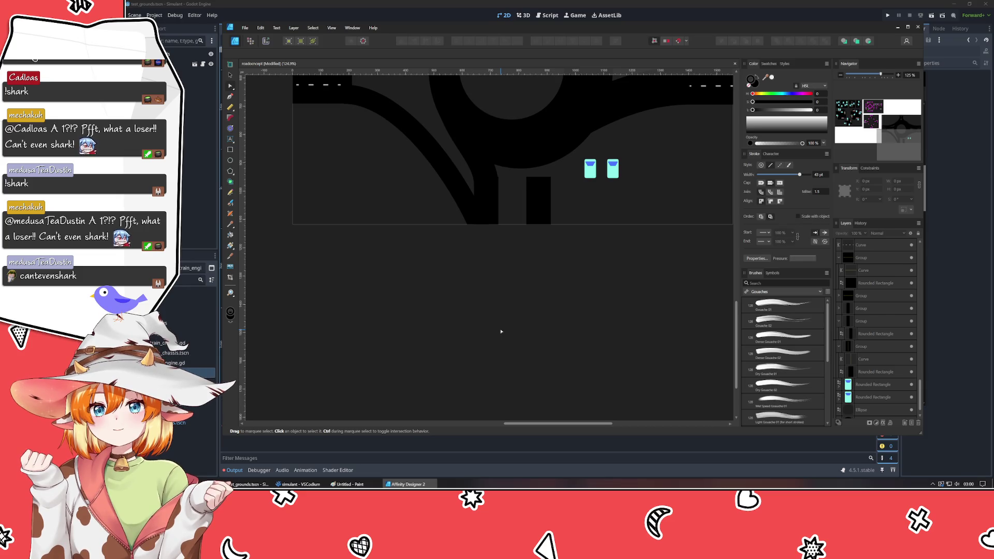
pyautogui.moveTo(667, 326); pyautogui.dragTo(499, 410)
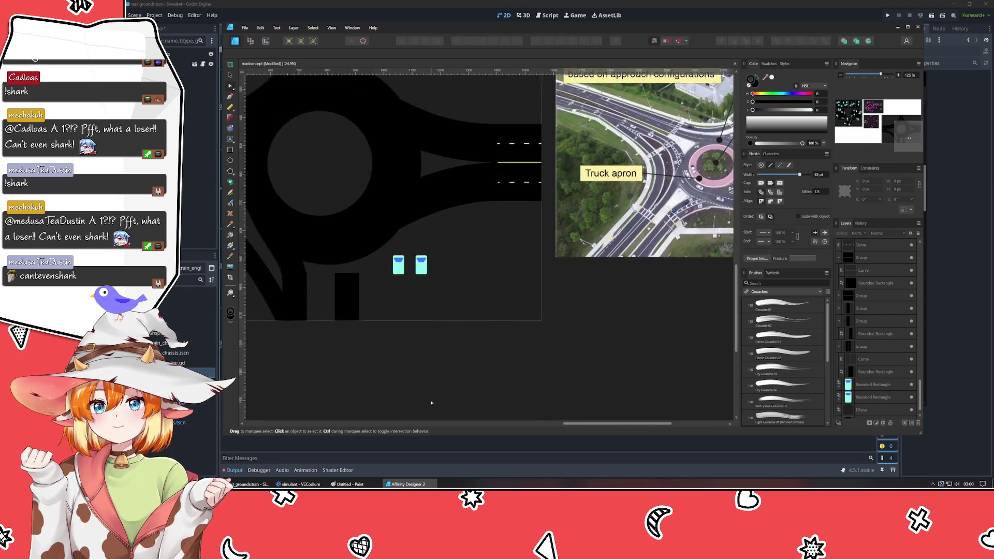
pyautogui.click(394, 311)
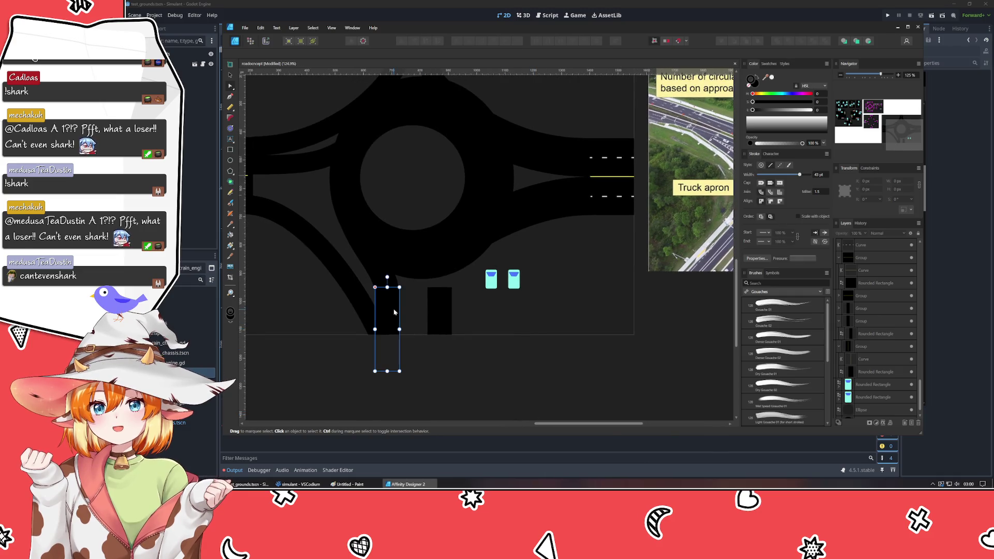
pyautogui.press('Down')
pyautogui.press('Down')
pyautogui.press('Down')
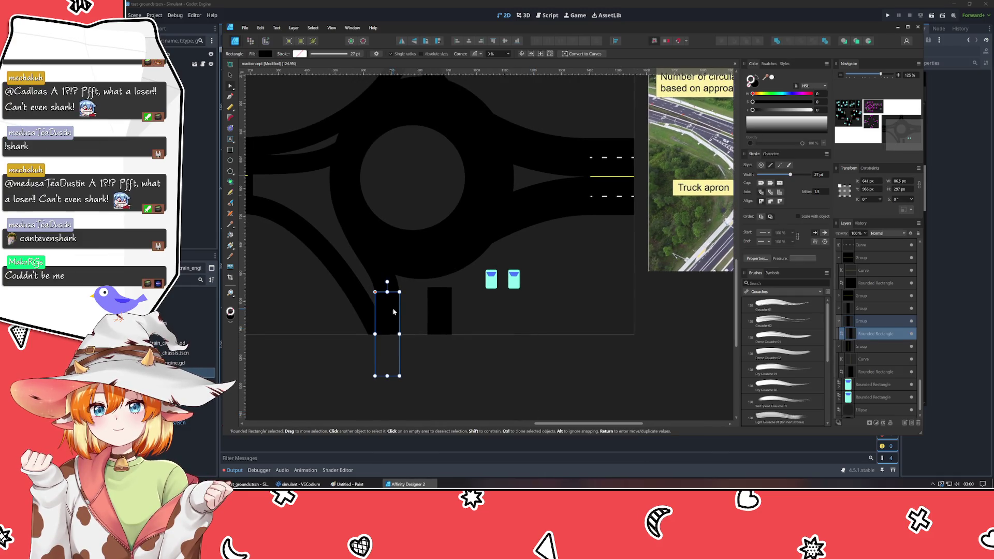
pyautogui.click(323, 395)
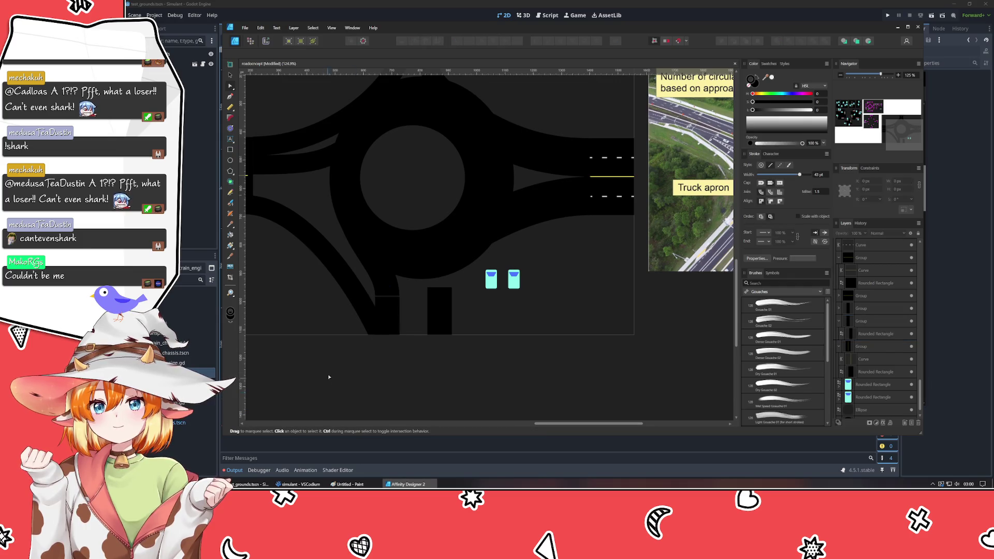
# - Draw a new Pen curve from the upper left down towards the entrance
pyautogui.scroll(2, 332, 350)
pyautogui.press('p')
pyautogui.click(355, 121)
pyautogui.click(368, 187)
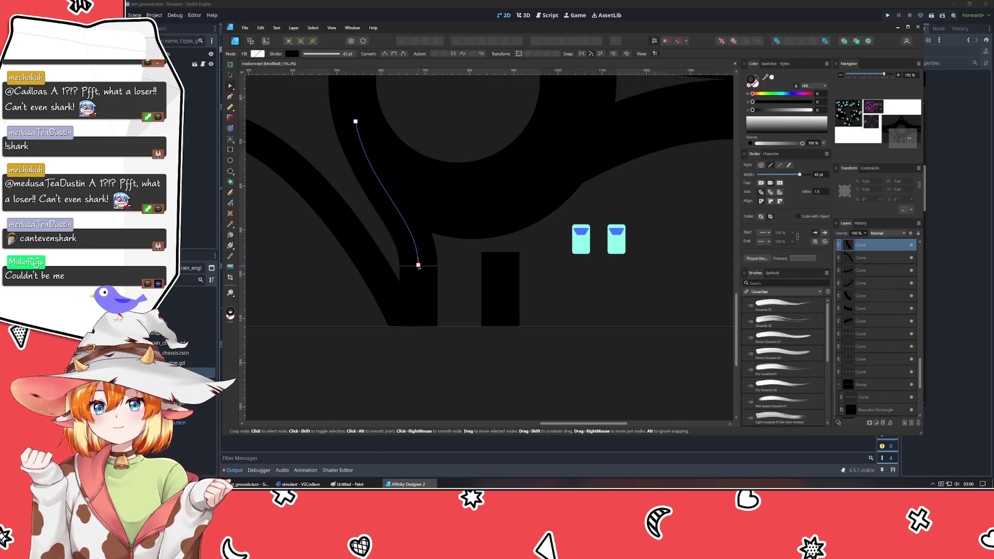
pyautogui.click(418, 224)
pyautogui.click(419, 271)
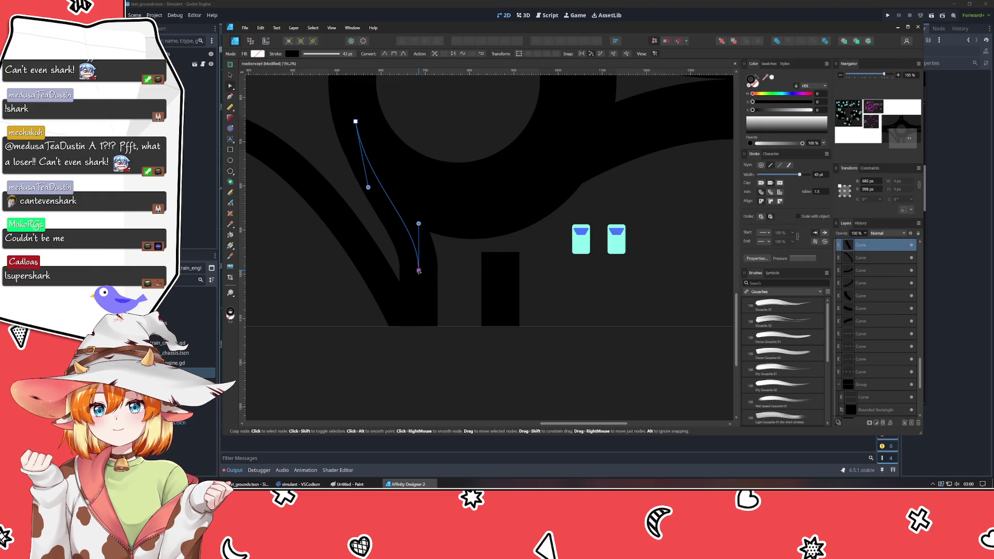
pyautogui.press('v')
pyautogui.click(440, 377)
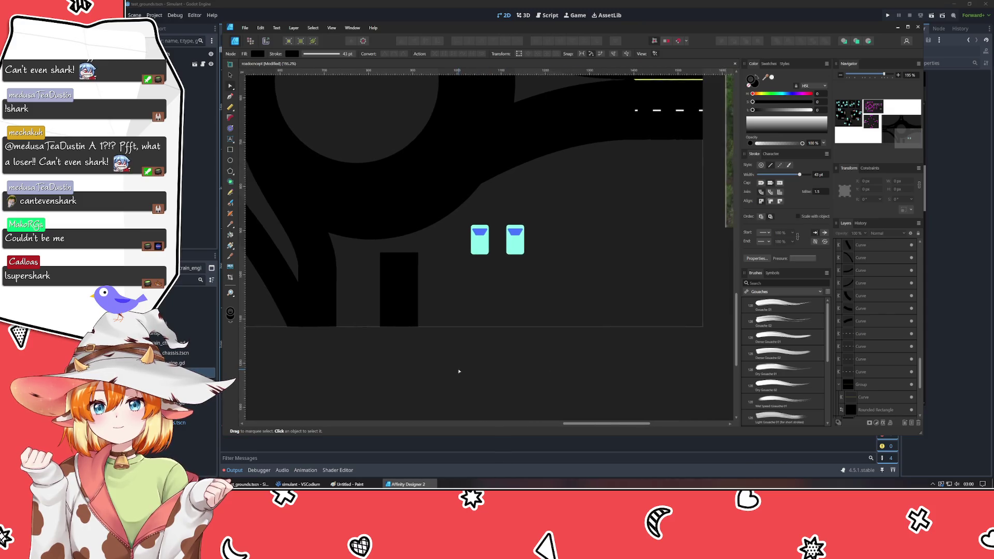
# - Lower the top edge of the entrance rectangle
pyautogui.moveTo(586, 370); pyautogui.dragTo(459, 371)
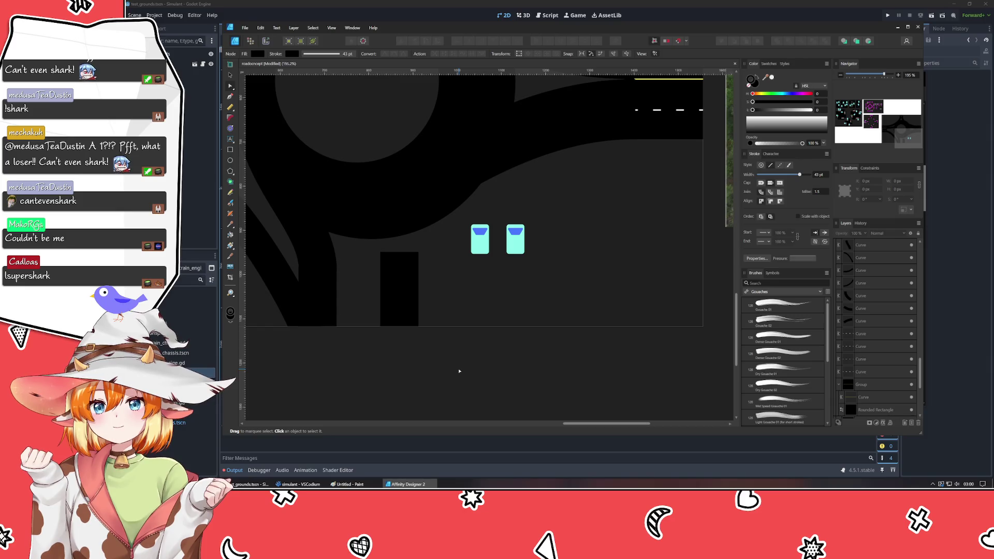
pyautogui.click(324, 281)
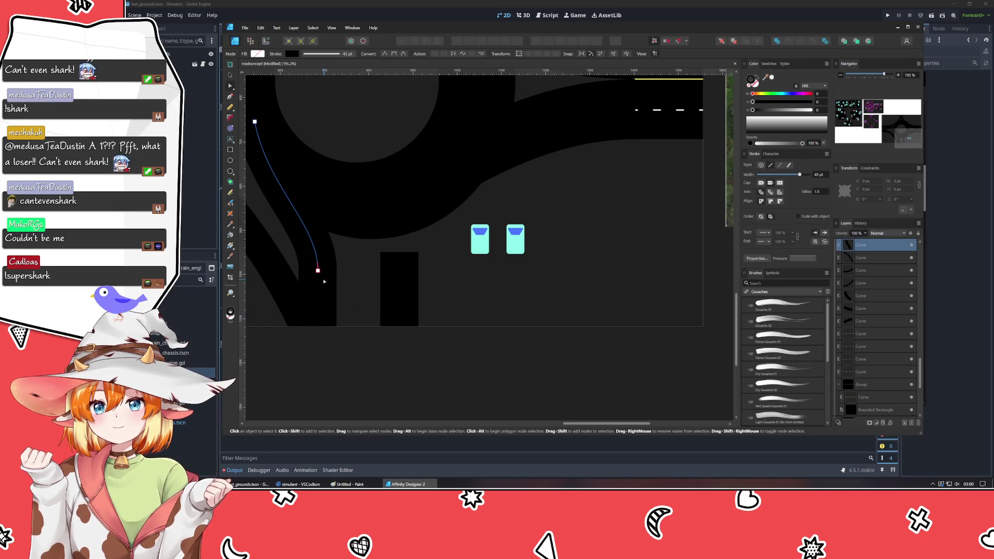
pyautogui.click(324, 299)
pyautogui.press('v')
pyautogui.moveTo(318, 263); pyautogui.dragTo(317, 273)
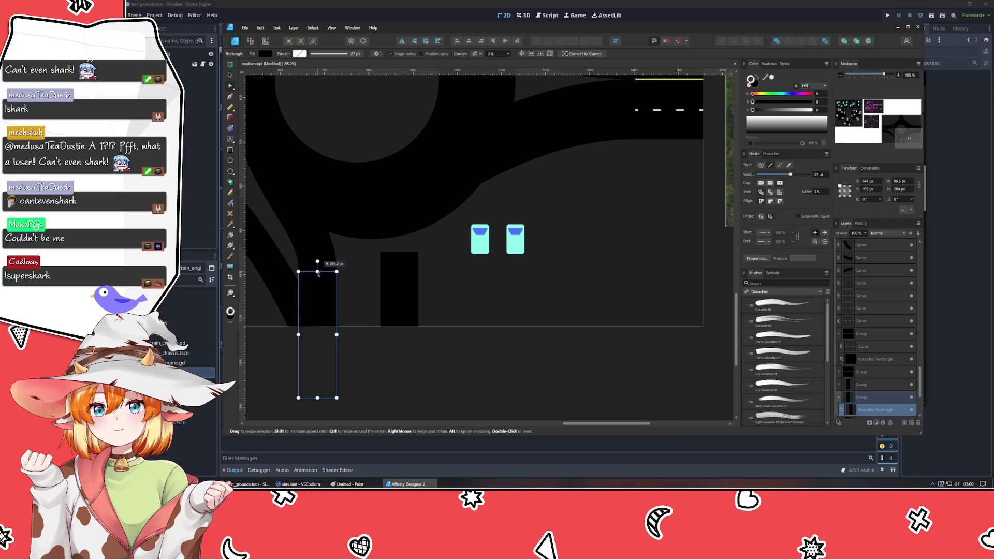
# - Snap the curve's end onto the entrance top and raise its middle node
pyautogui.click(317, 266)
pyautogui.press('a')
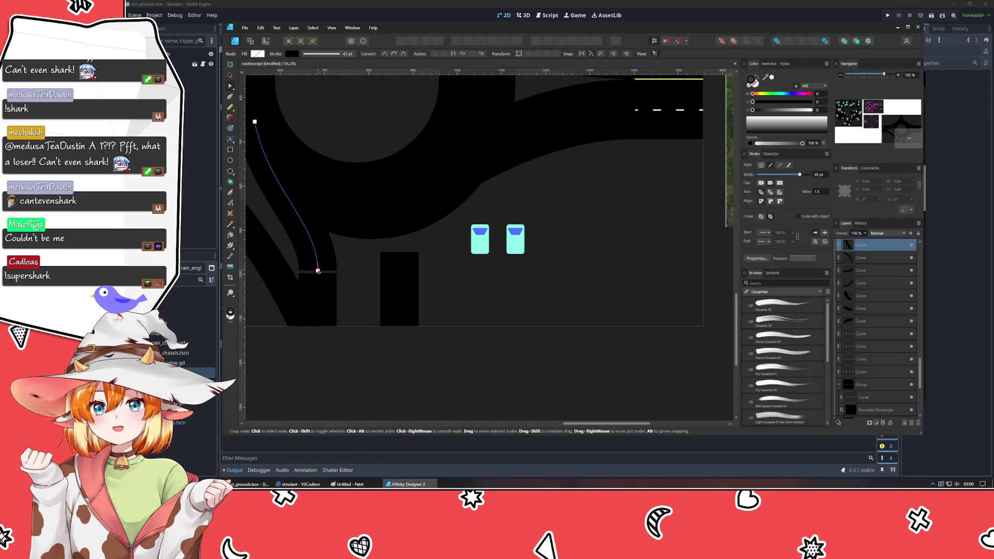
pyautogui.moveTo(317, 267); pyautogui.dragTo(317, 275)
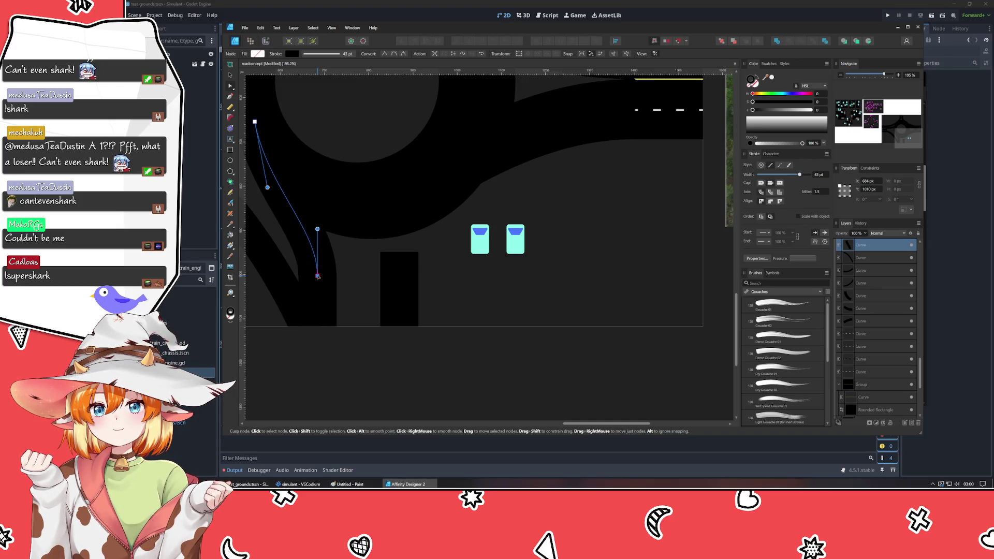
pyautogui.moveTo(319, 229); pyautogui.dragTo(318, 224)
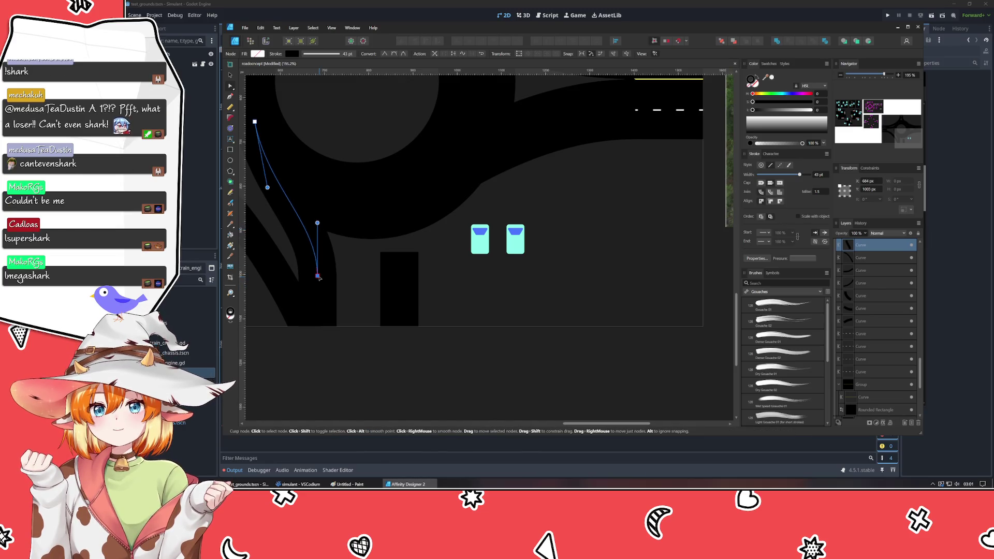
pyautogui.moveTo(319, 276); pyautogui.dragTo(318, 276)
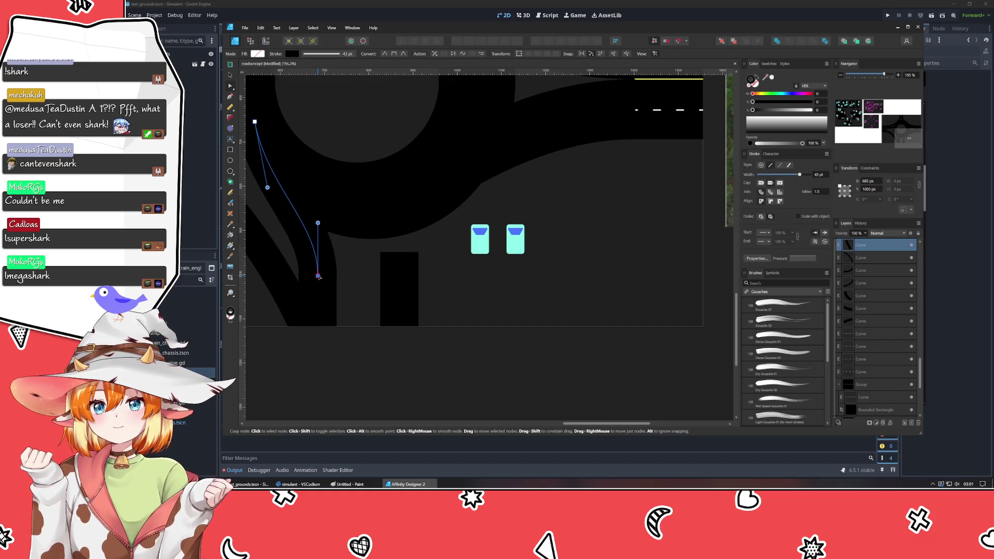
pyautogui.scroll(3, 319, 277)
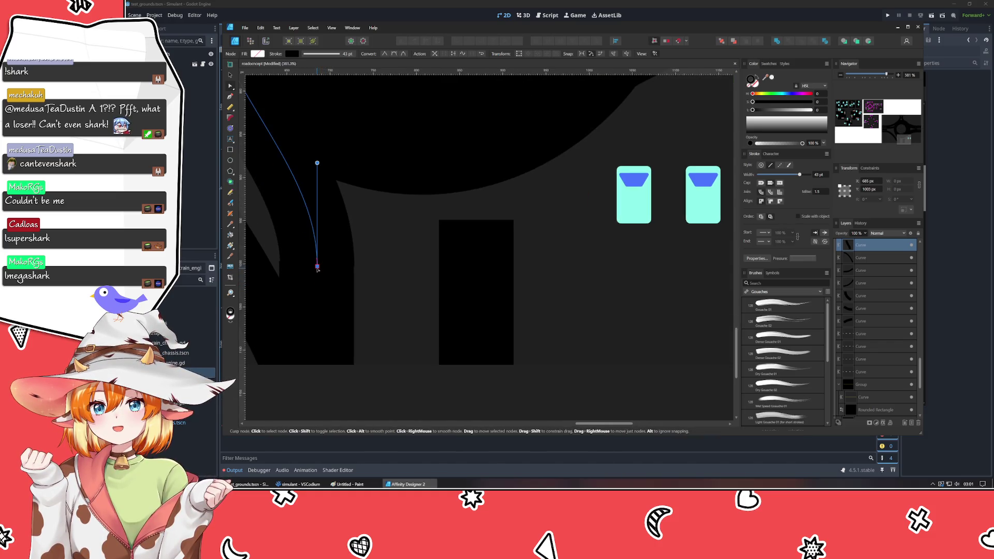
pyautogui.press('Left')
pyautogui.press('Left')
pyautogui.press('Up')
pyautogui.moveTo(319, 267); pyautogui.dragTo(320, 266)
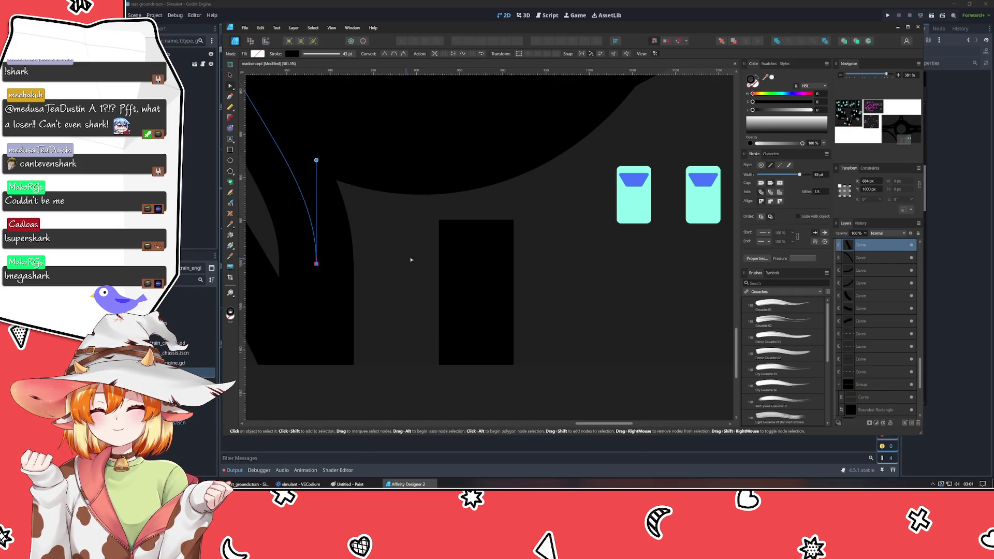
pyautogui.scroll(1, 873, 183)
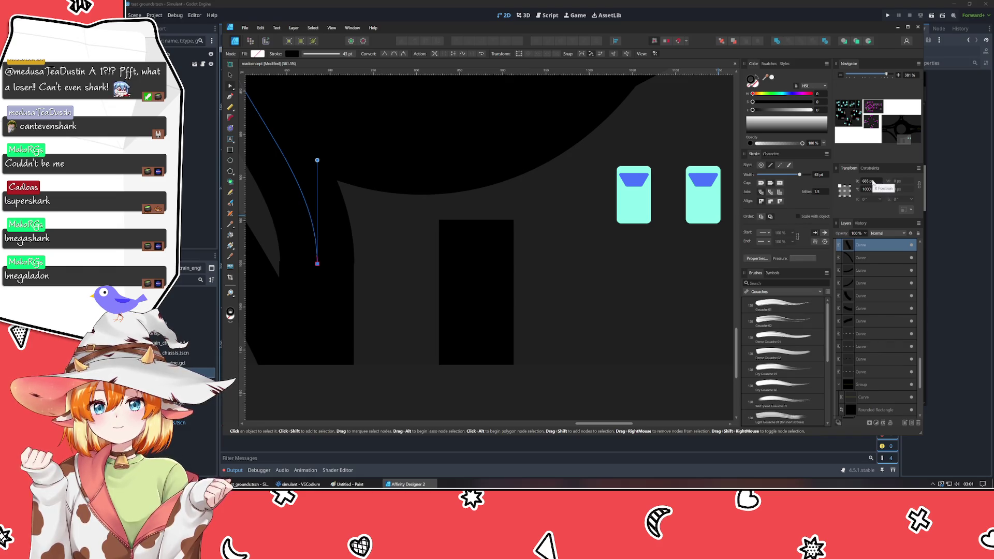
pyautogui.scroll(-1, 873, 182)
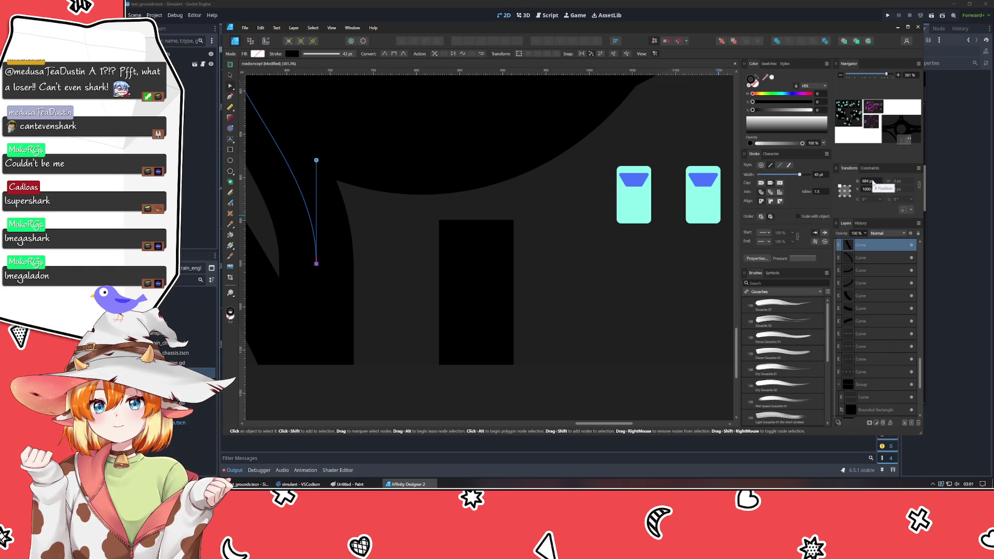
pyautogui.click(325, 289)
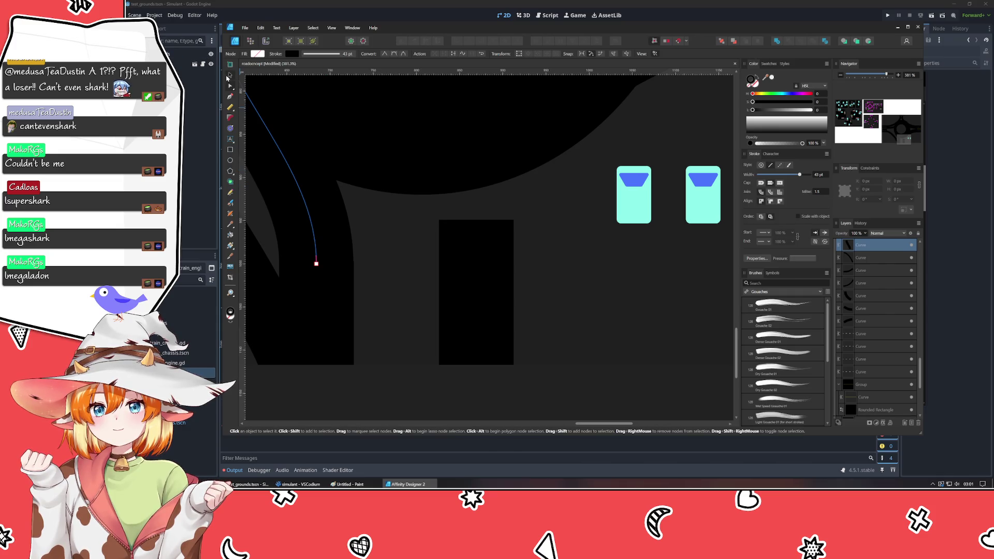
# - Select the entrance rectangle inside its group
pyautogui.click(228, 76)
pyautogui.click(359, 300)
pyautogui.doubleClick(356, 303)
pyautogui.doubleClick(355, 303)
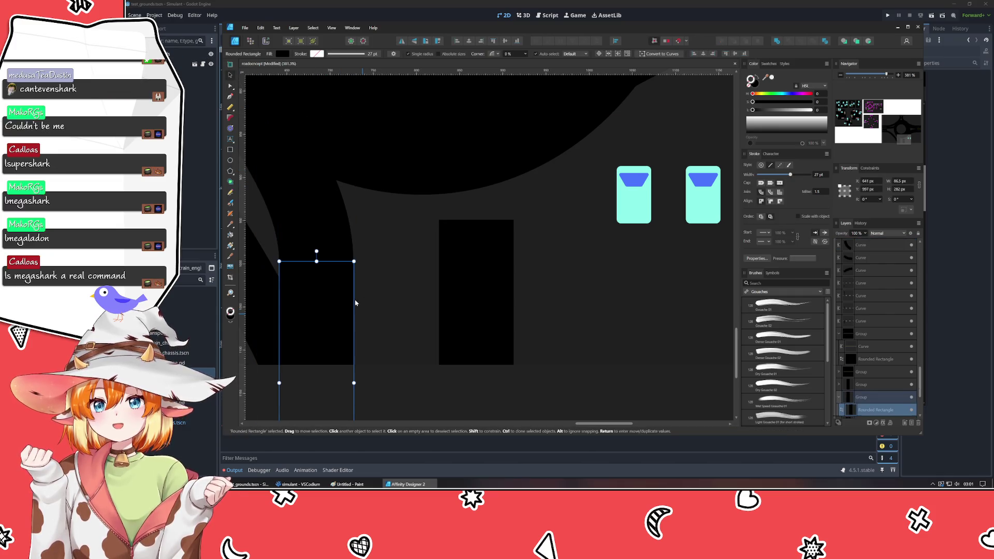
# - Set the entrance rectangle's width to 86 px and deselect it
pyautogui.click(898, 181)
pyautogui.write('86')
pyautogui.press('Return')
pyautogui.click(453, 410)
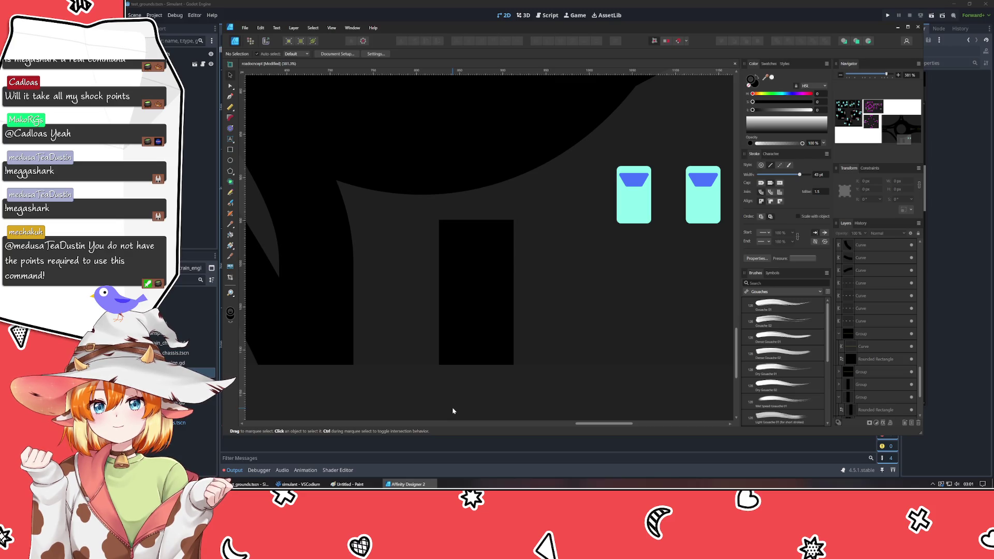
# - Zoom and pan so the whole roundabout sits beside the reference photo
pyautogui.click(322, 294)
pyautogui.scroll(-5, 322, 294)
pyautogui.click(384, 385)
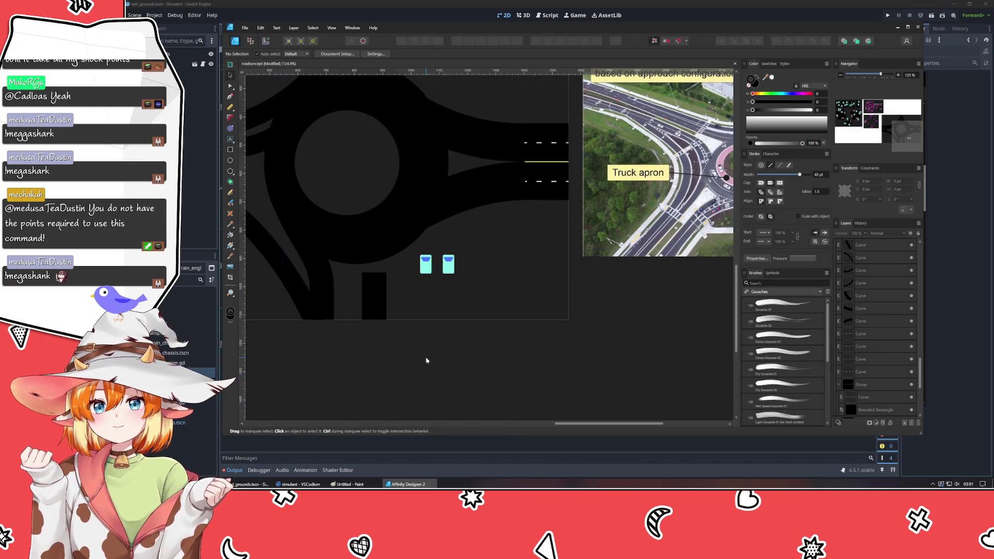
pyautogui.scroll(-3, 426, 360)
pyautogui.scroll(2, 427, 361)
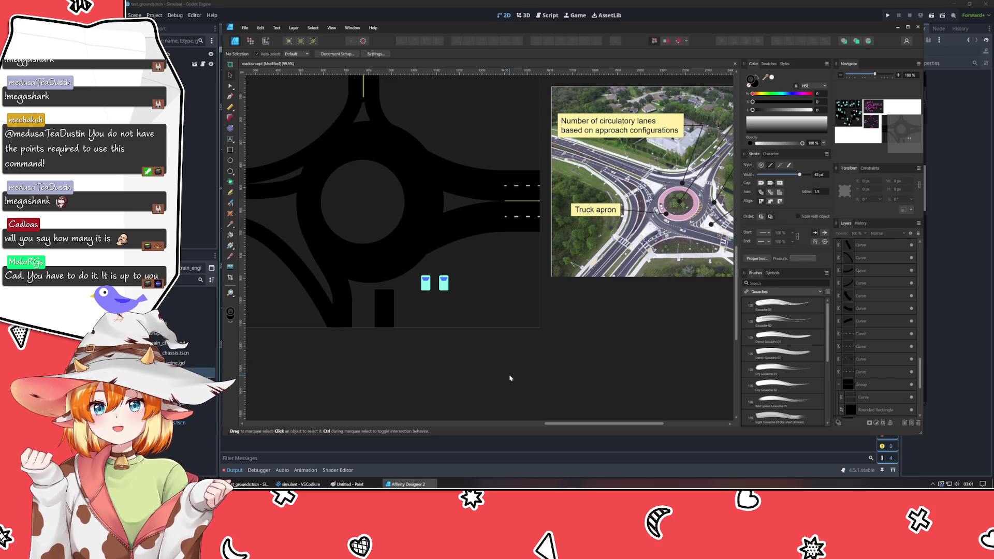
pyautogui.moveTo(510, 378); pyautogui.dragTo(479, 388)
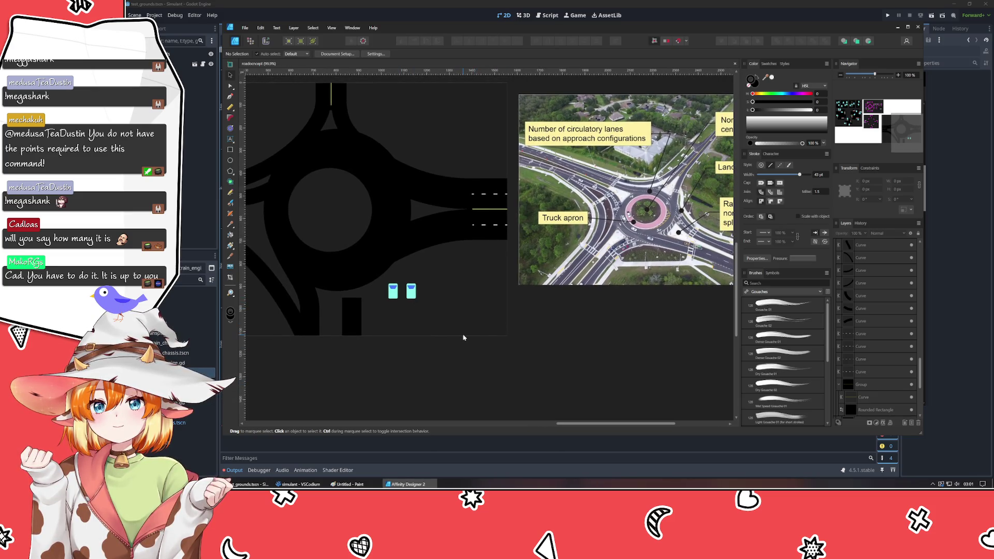
pyautogui.moveTo(536, 338); pyautogui.dragTo(523, 353)
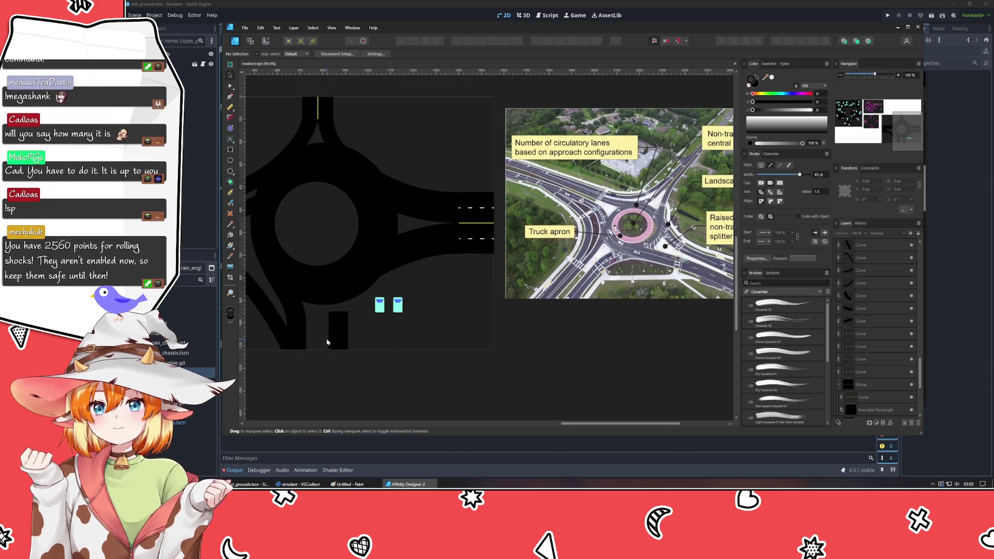
# - Draw a Pen segment from the bottom entrance up to the ring road
pyautogui.click(332, 344)
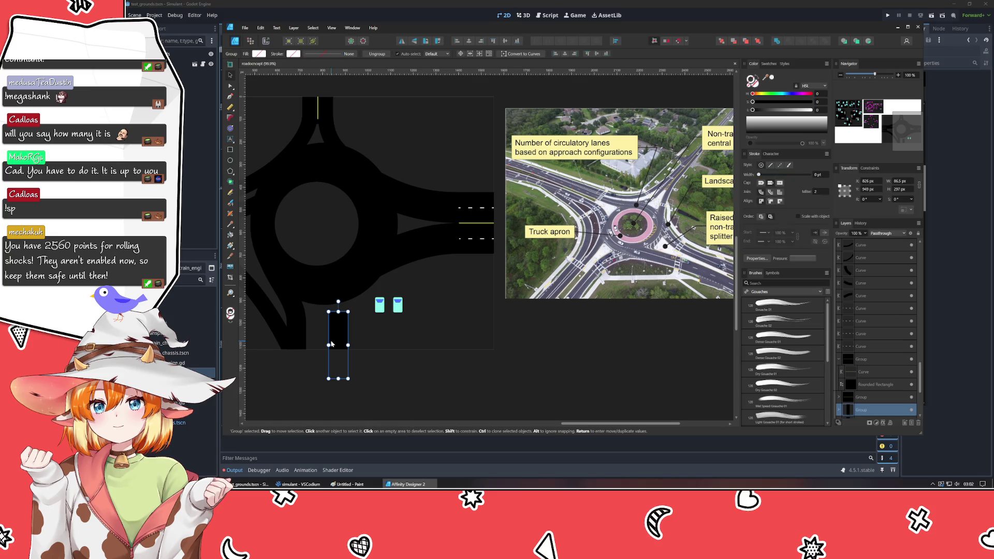
pyautogui.click(419, 379)
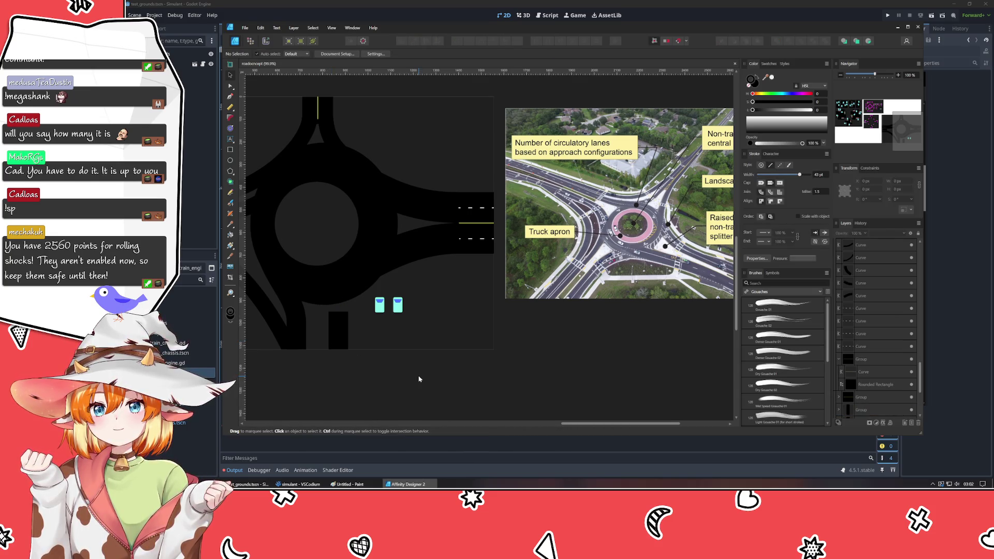
pyautogui.click(230, 96)
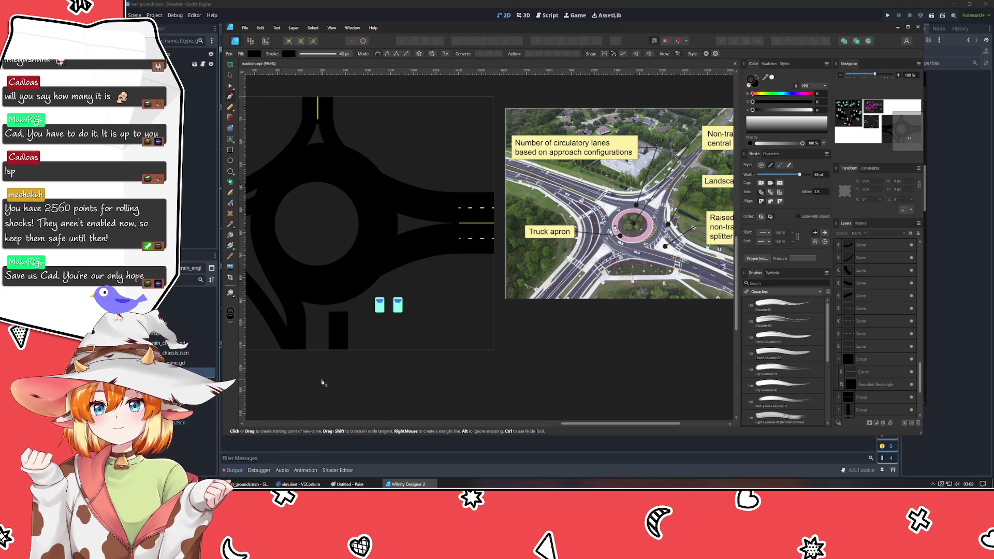
pyautogui.click(340, 325)
pyautogui.press('Escape')
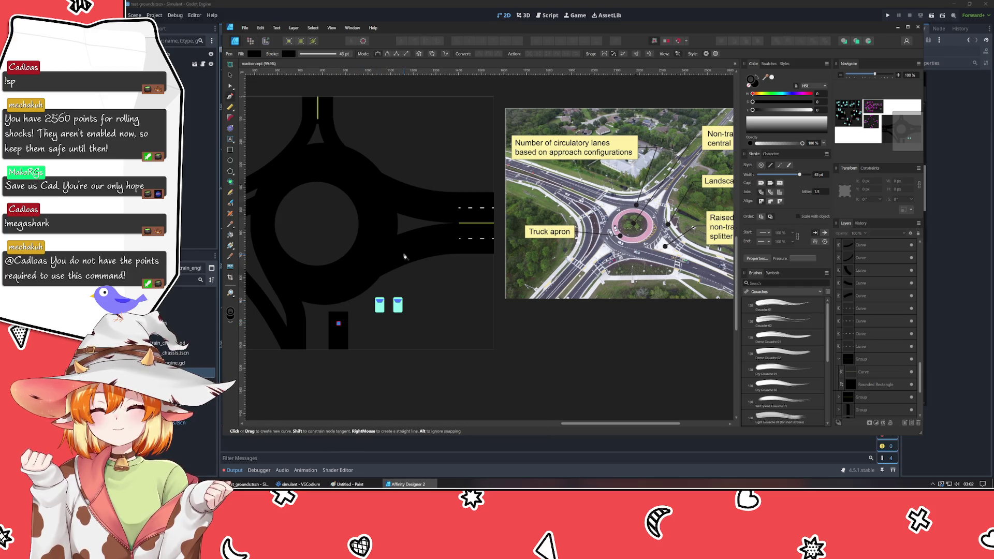
pyautogui.click(375, 266)
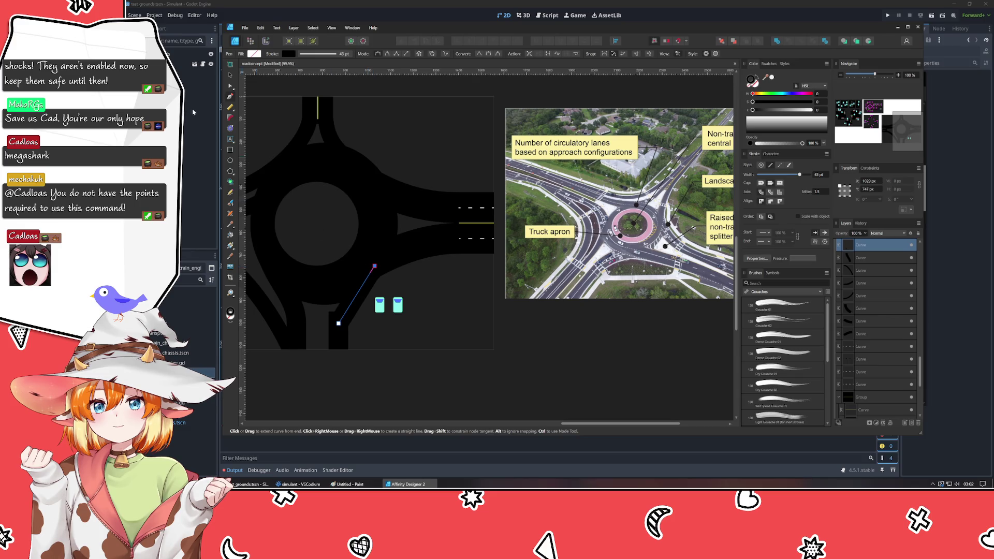
# - Bend the segment into a rightward curve and seat its bottom node on the entrance
pyautogui.click(228, 83)
pyautogui.moveTo(357, 294); pyautogui.dragTo(347, 290)
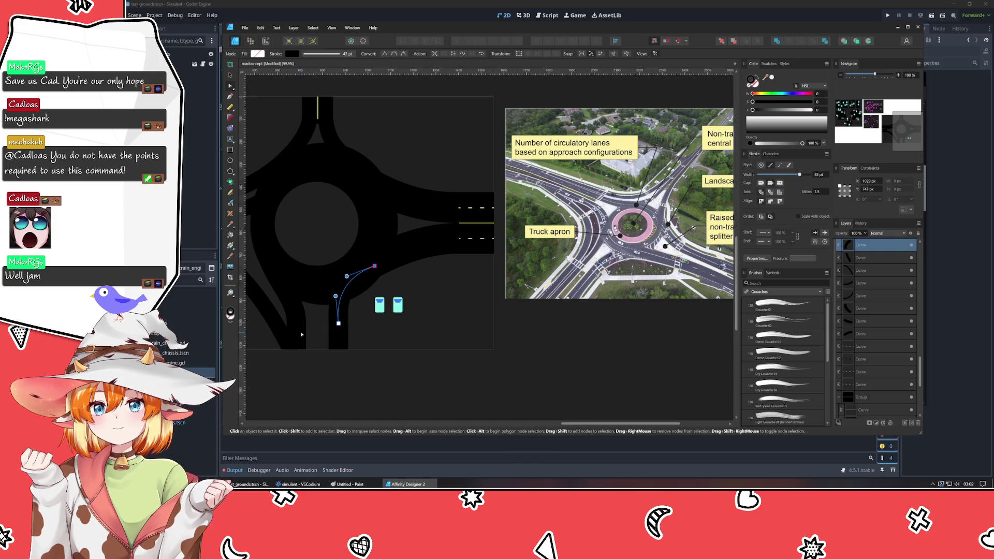
pyautogui.scroll(5, 301, 333)
pyautogui.moveTo(386, 246); pyautogui.dragTo(394, 244)
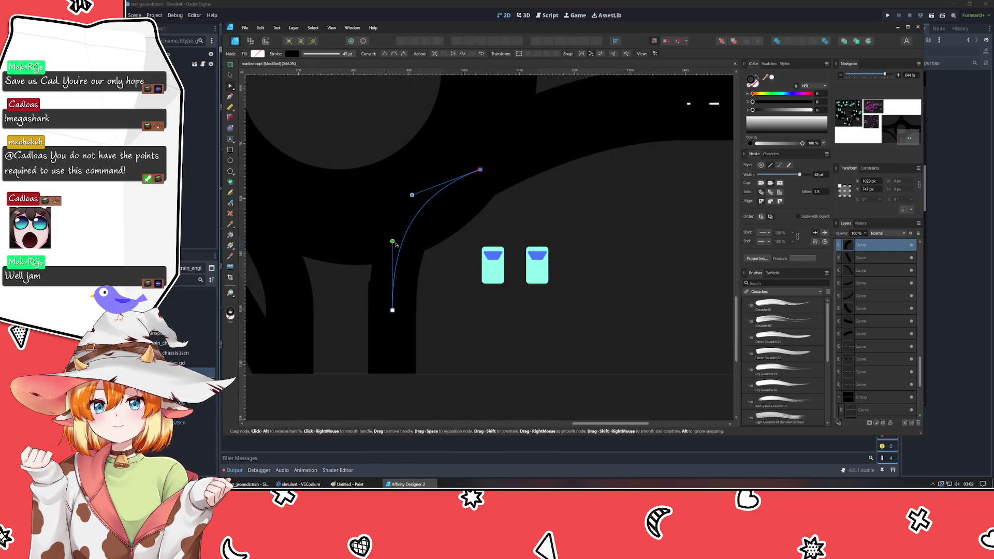
pyautogui.moveTo(392, 311); pyautogui.dragTo(390, 298)
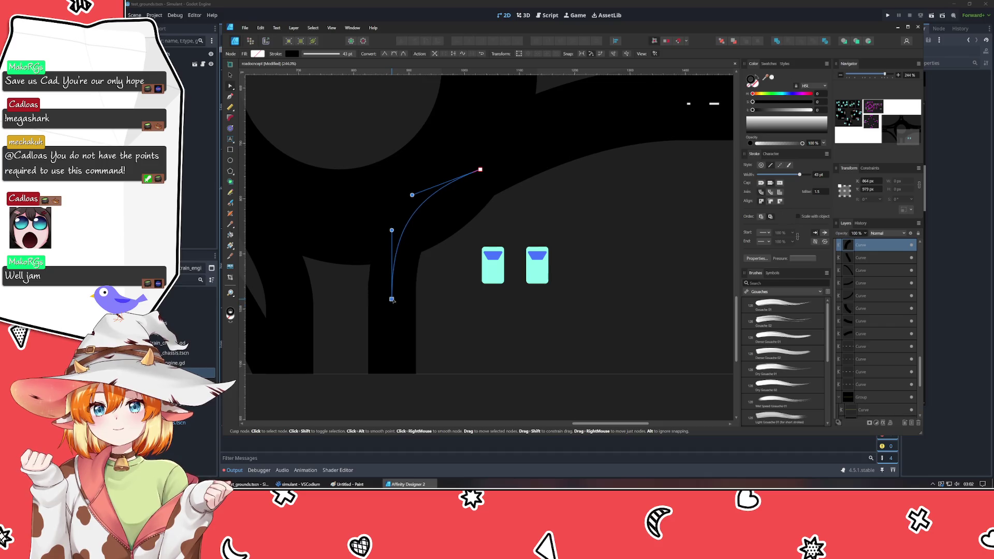
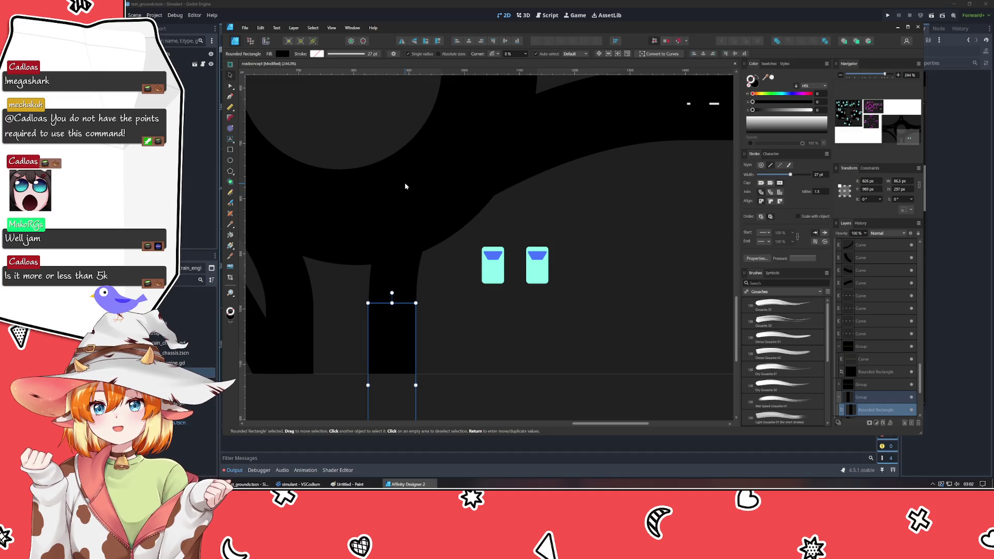
# - Set the bottom road leg group's width to 86 px
pyautogui.click(488, 355)
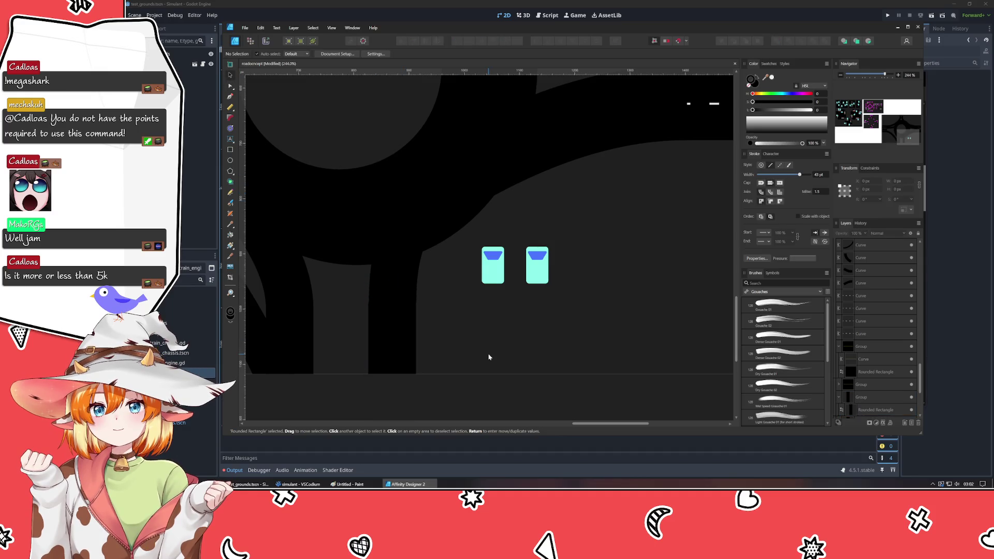
pyautogui.click(395, 349)
pyautogui.write('86')
pyautogui.press('Return')
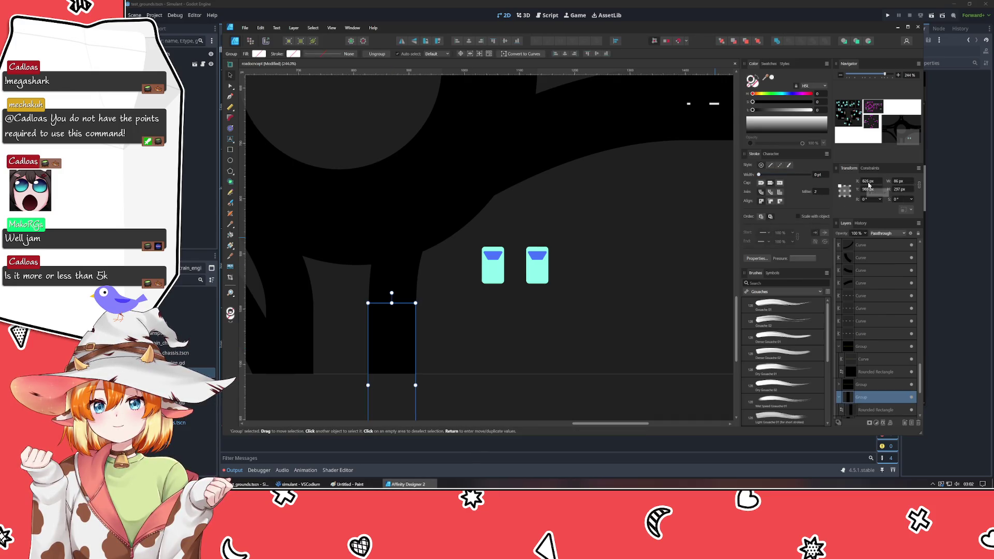
# - Widen the vertical road piece below the roundabout further by dragging its left edge outward
pyautogui.click(637, 377)
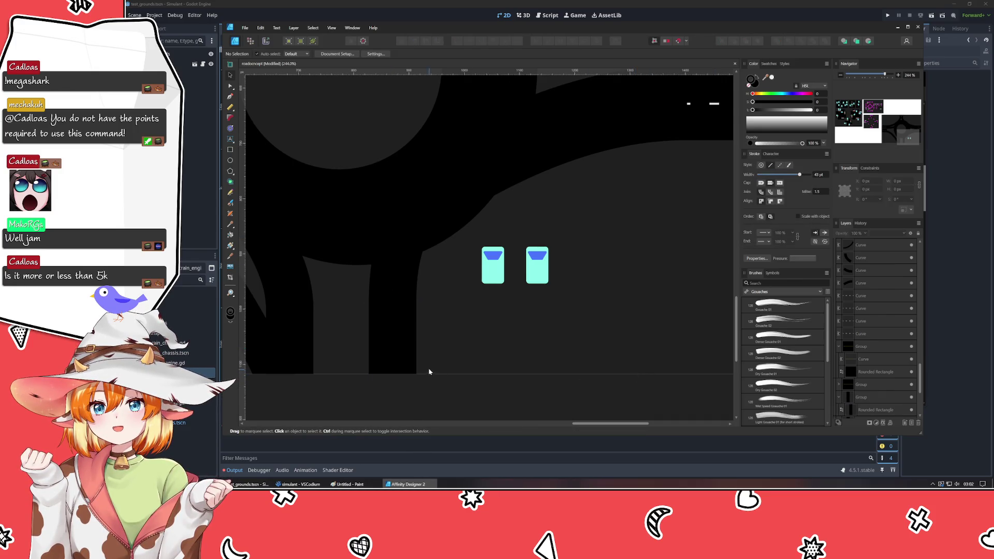
pyautogui.click(392, 333)
pyautogui.click(413, 371)
pyautogui.scroll(-5, 395, 369)
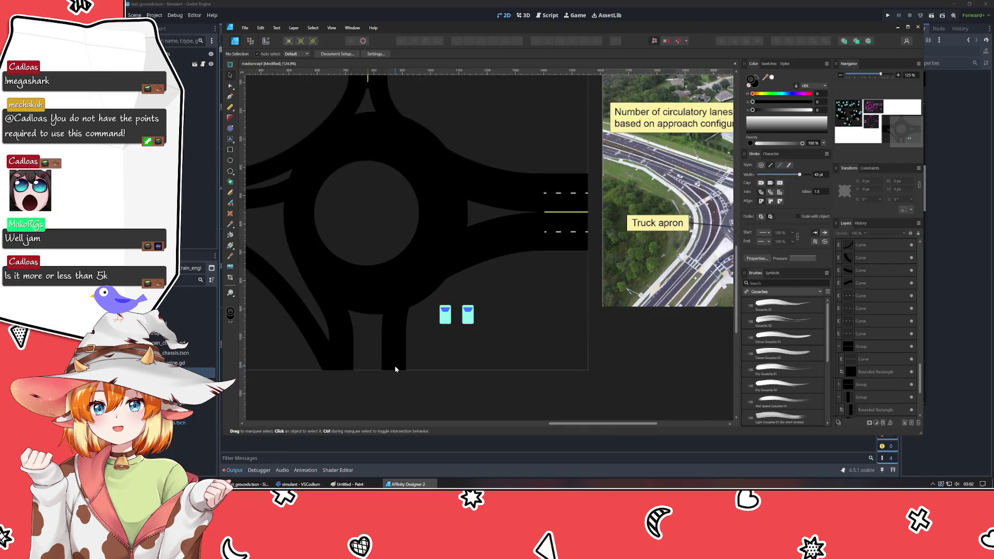
pyautogui.scroll(1, 395, 369)
pyautogui.scroll(1, 518, 348)
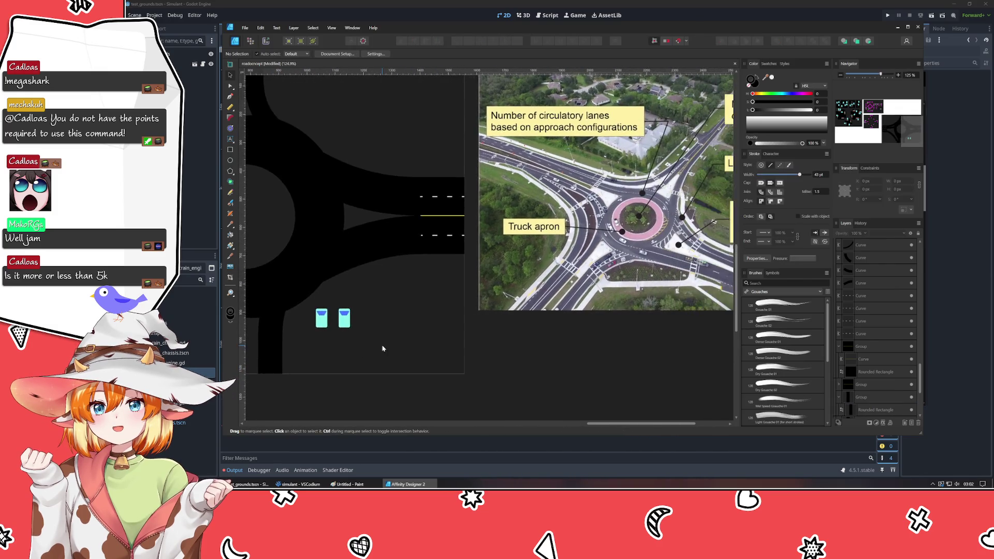
pyautogui.moveTo(395, 343); pyautogui.dragTo(430, 323)
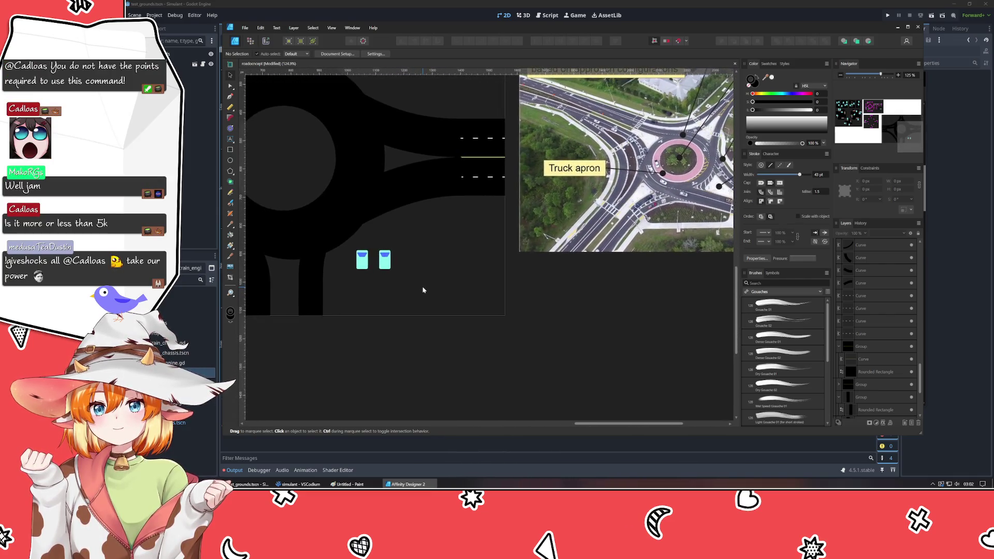
pyautogui.moveTo(430, 323); pyautogui.dragTo(473, 286)
pyautogui.moveTo(513, 320); pyautogui.dragTo(516, 332)
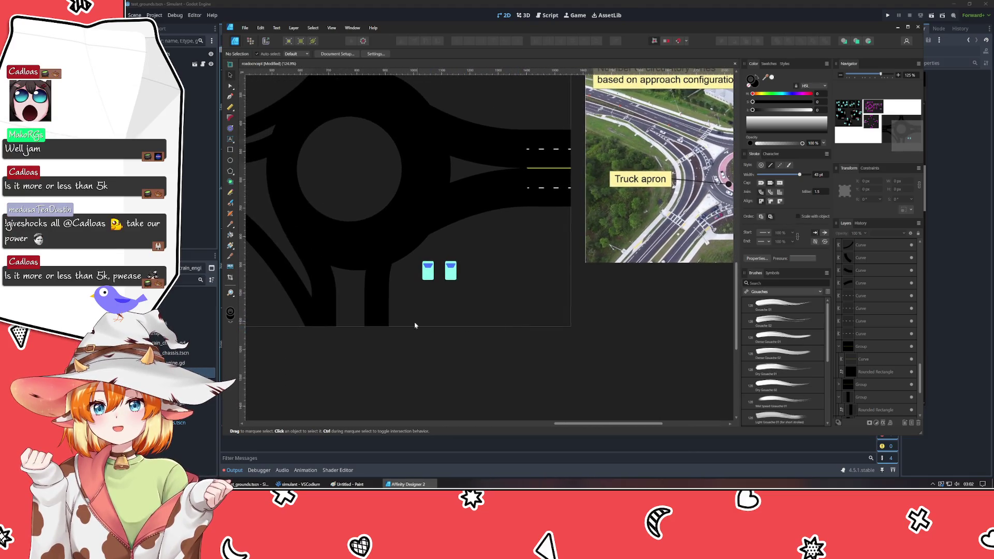
pyautogui.click(383, 331)
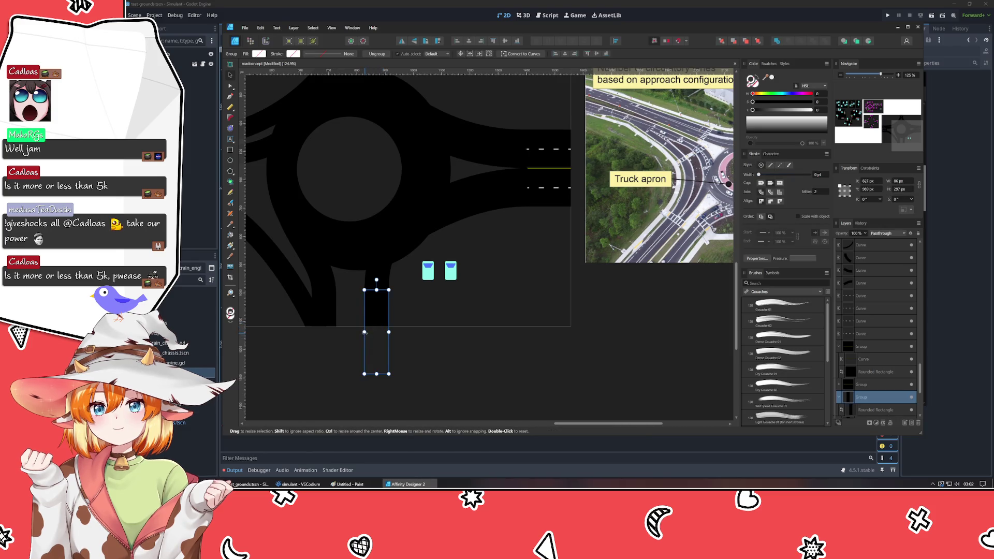
pyautogui.moveTo(354, 332); pyautogui.dragTo(354, 335)
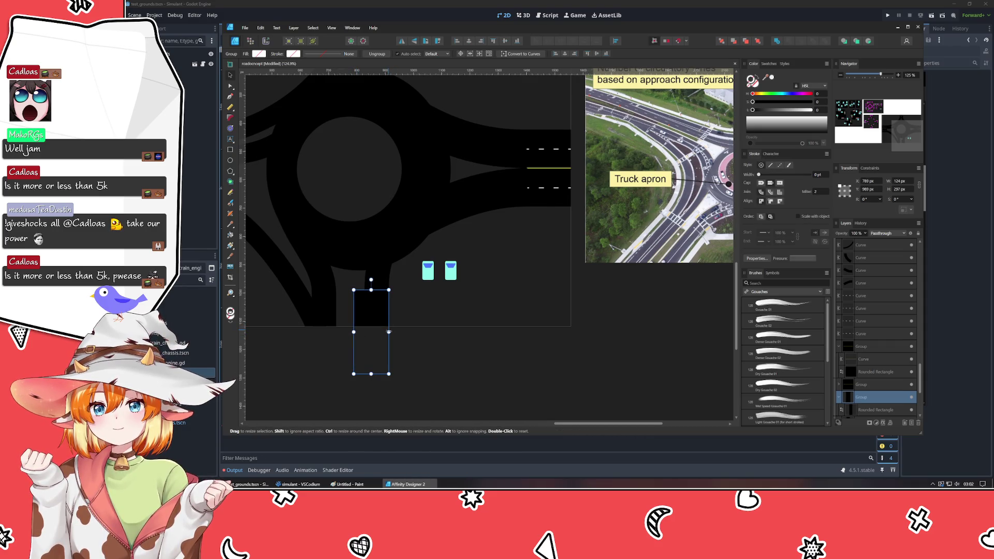
pyautogui.click(381, 285)
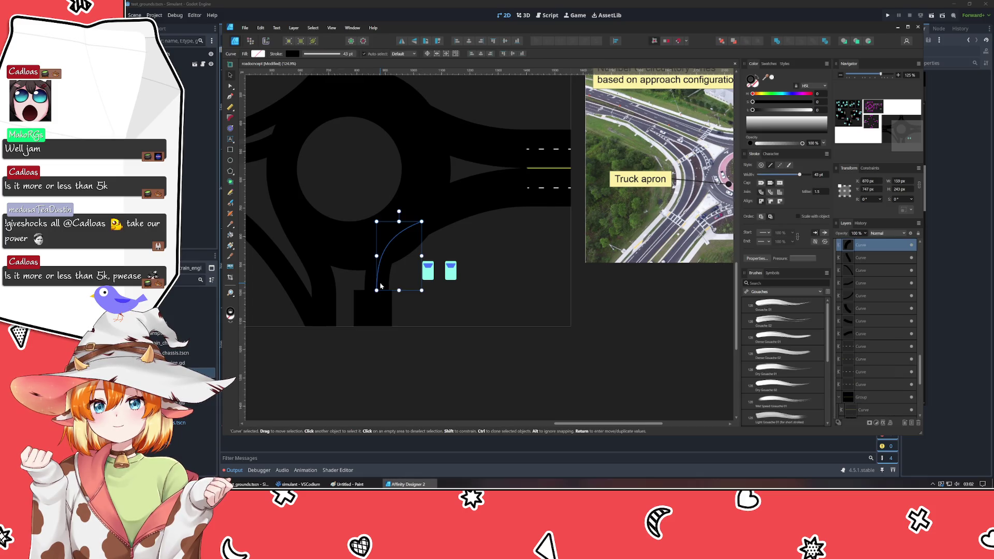
# - Nudge the curve beside the bottom road piece slightly to the right
pyautogui.moveTo(380, 286); pyautogui.dragTo(383, 286)
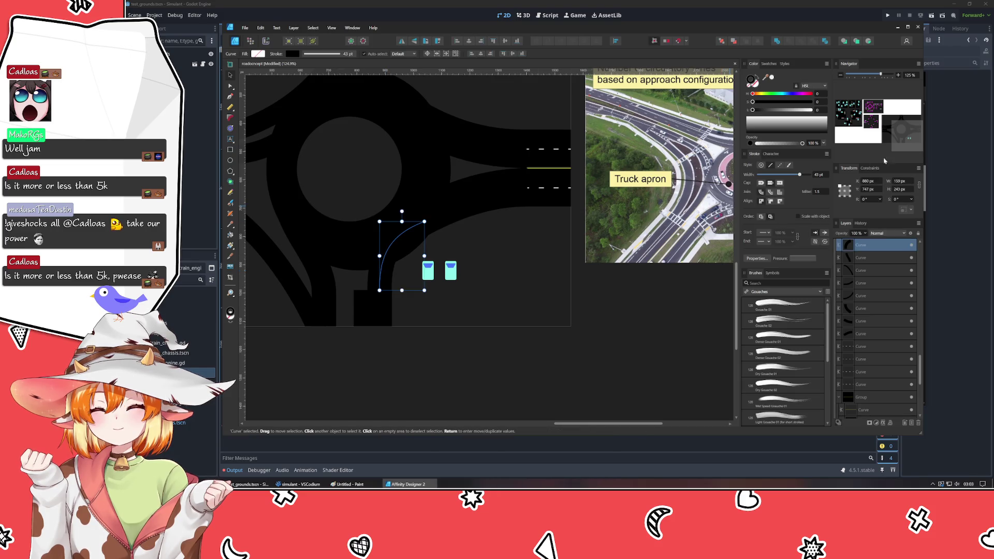
pyautogui.click(635, 417)
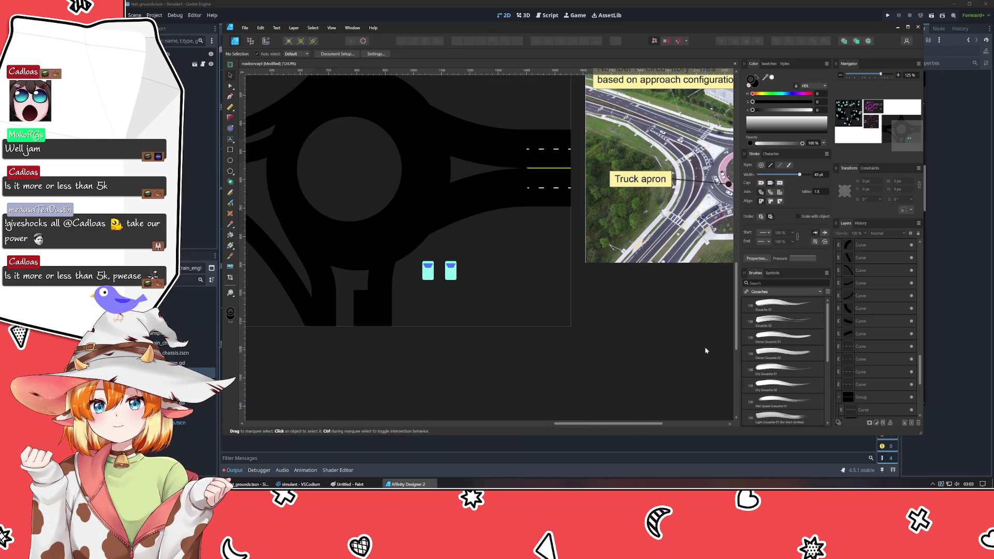
pyautogui.hscroll(3, 706, 351)
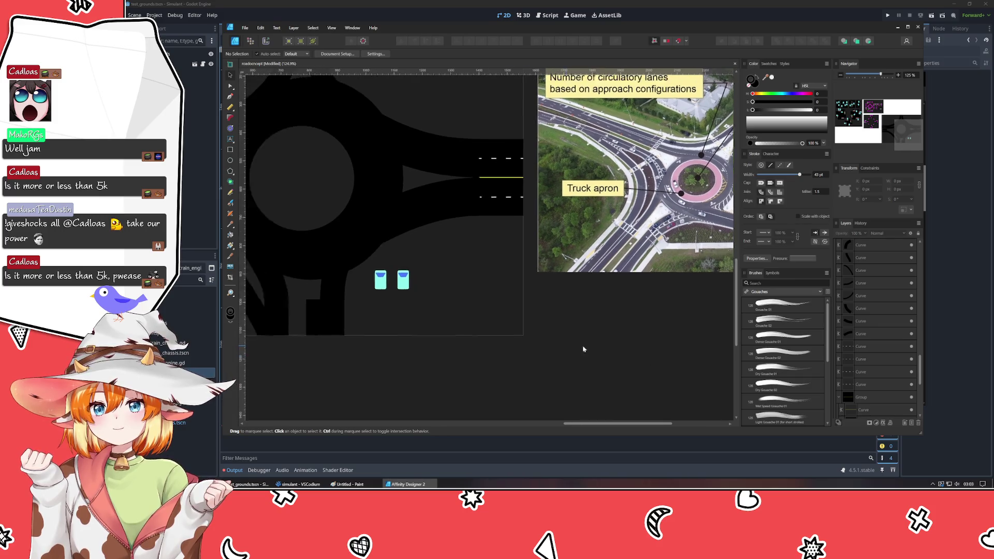
pyautogui.hscroll(-2, 583, 350)
# - Move the curve's end node and handles so it bends up and right toward the circle
pyautogui.click(374, 266)
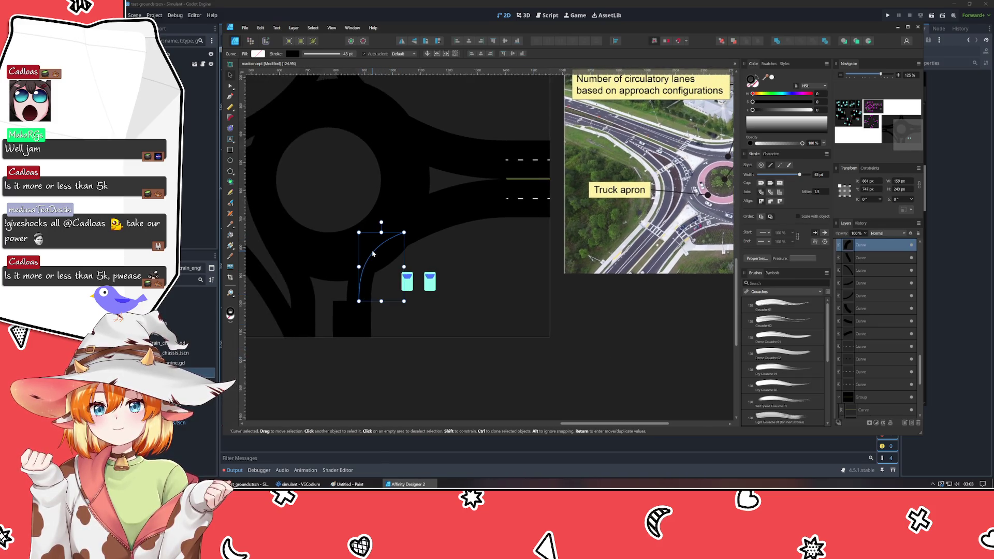
pyautogui.doubleClick(372, 253)
pyautogui.moveTo(404, 232)
pyautogui.mouseDown()
pyautogui.moveTo(422, 229)
pyautogui.moveTo(383, 250)
pyautogui.moveTo(417, 229)
pyautogui.mouseUp()
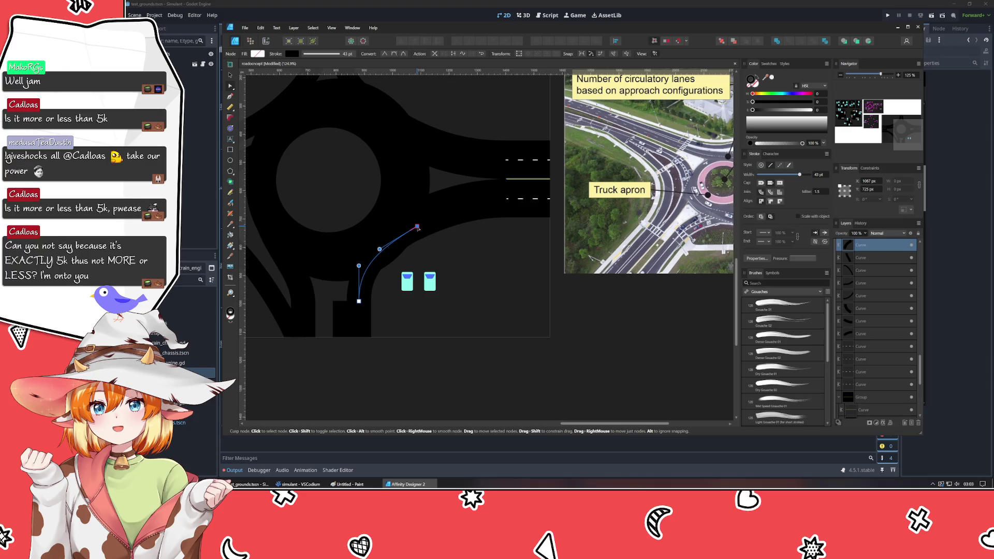
pyautogui.moveTo(370, 262); pyautogui.dragTo(370, 260)
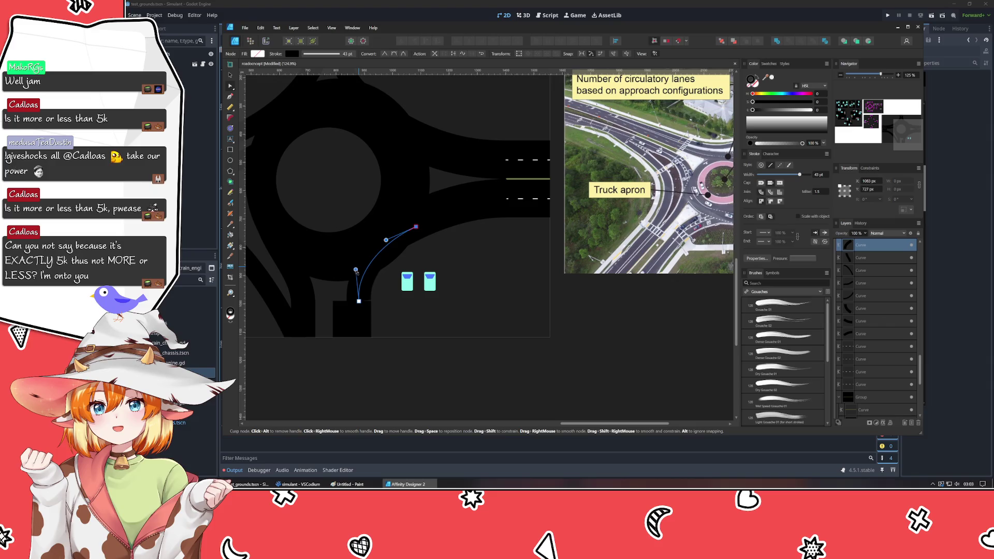
pyautogui.moveTo(359, 270); pyautogui.dragTo(361, 278)
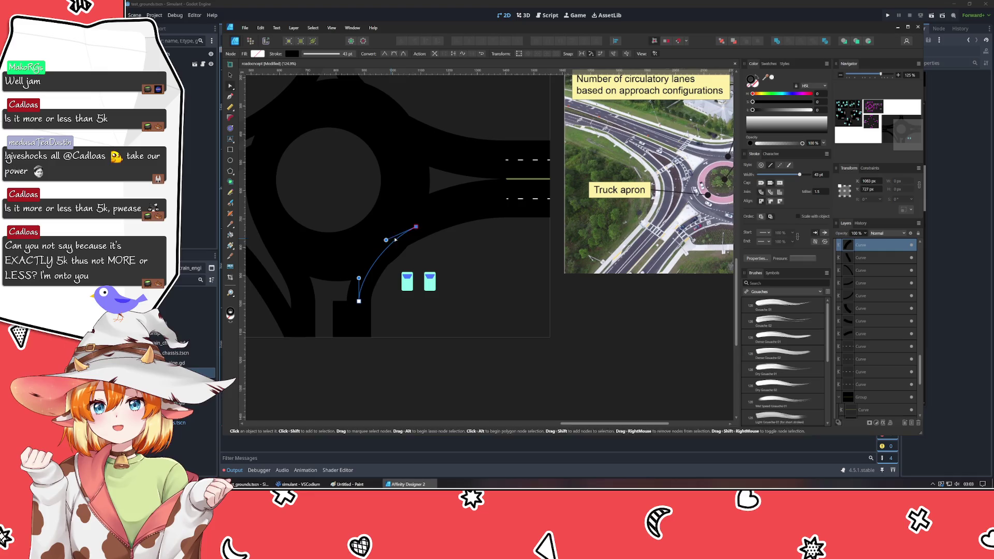
pyautogui.moveTo(416, 227)
pyautogui.mouseDown()
pyautogui.moveTo(432, 220)
pyautogui.moveTo(390, 240)
pyautogui.mouseUp()
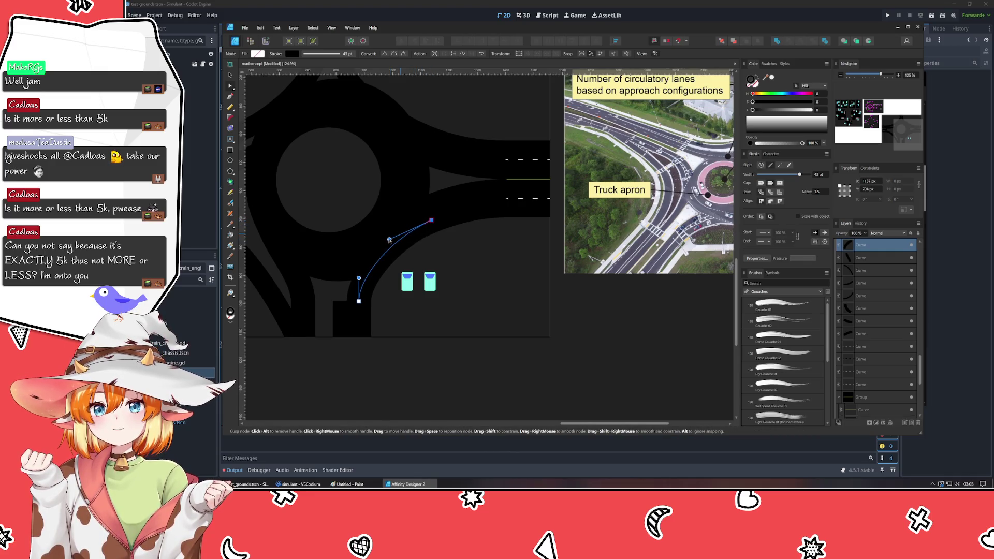
pyautogui.click(419, 390)
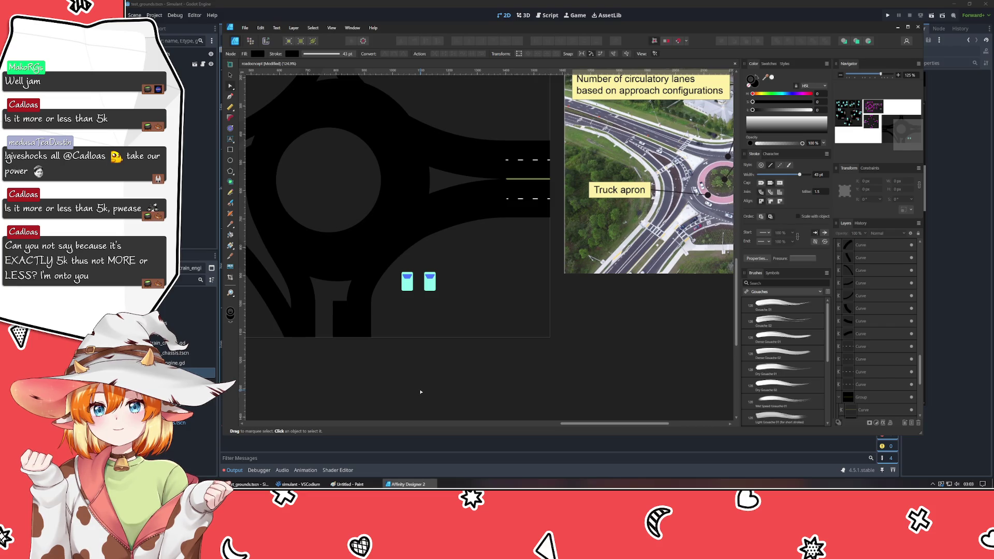
pyautogui.hscroll(5, 518, 362)
pyautogui.hscroll(-4, 622, 337)
pyautogui.moveTo(622, 337); pyautogui.dragTo(668, 336)
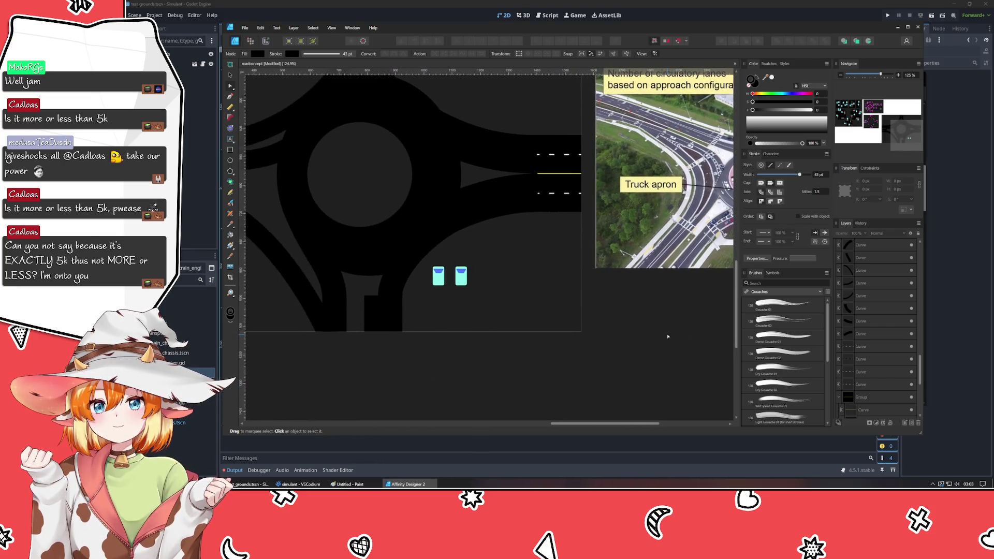
# - Draw a straight pen line from the bottom road up to the central circle's edge
pyautogui.press('p')
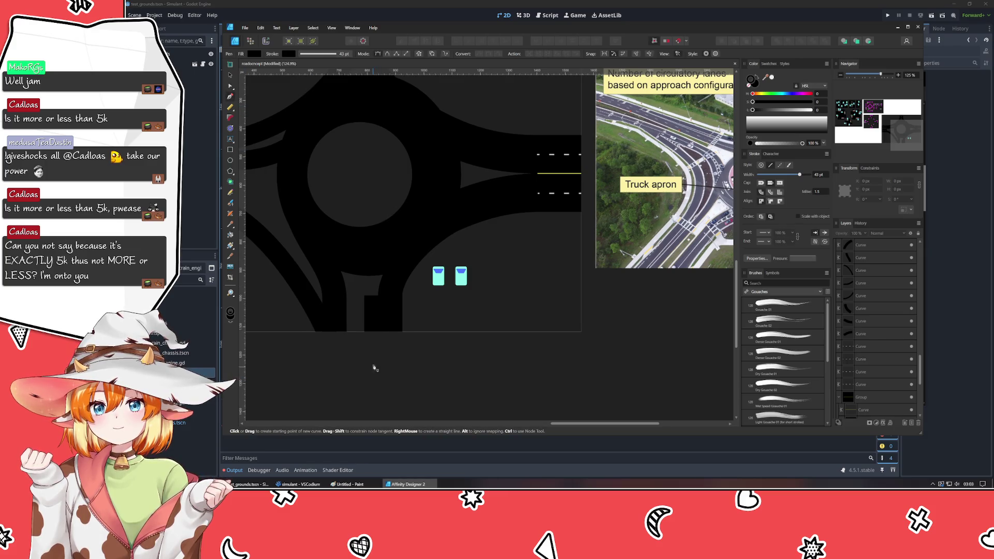
pyautogui.click(372, 307)
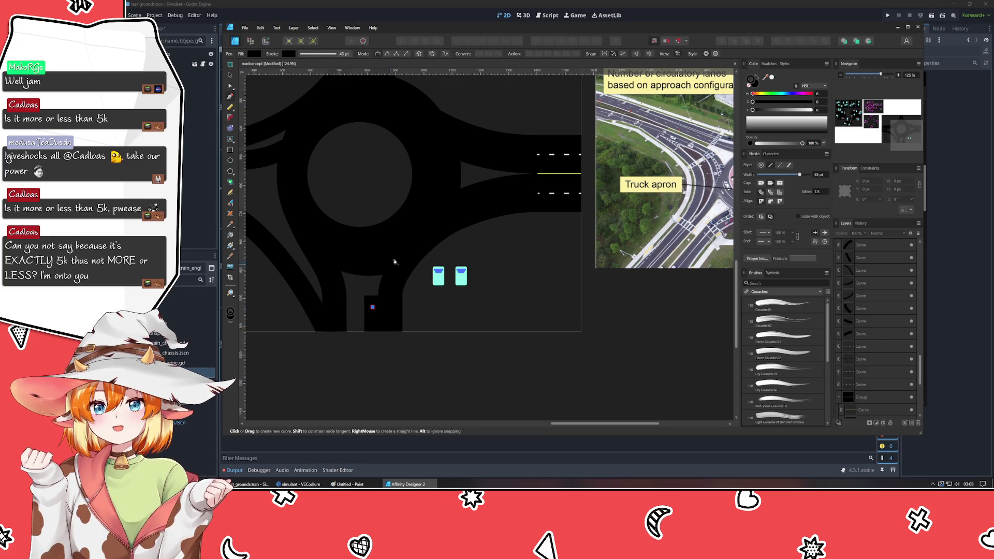
pyautogui.click(425, 192)
pyautogui.press('a')
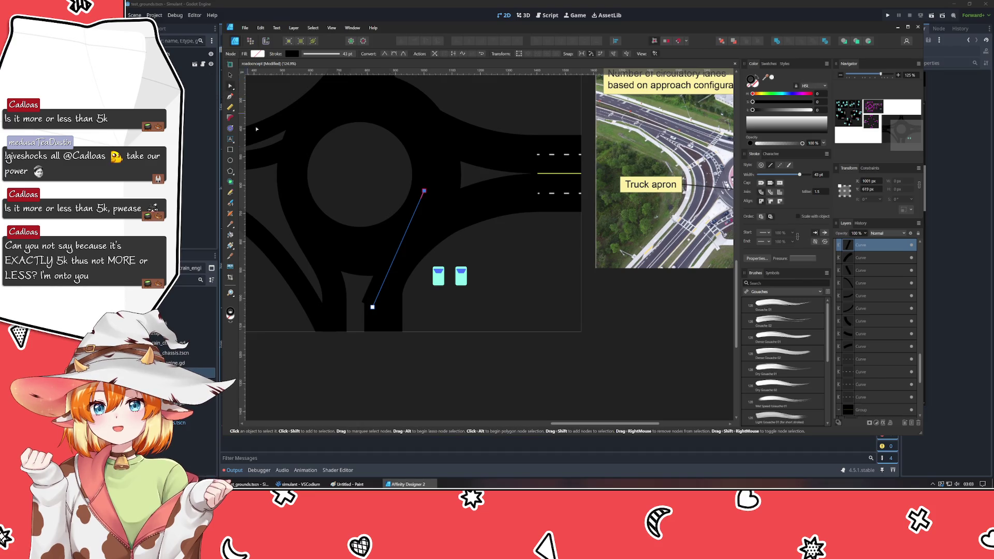
# - Bend the new line into a smooth arc by adjusting its bottom node and handles
pyautogui.moveTo(372, 306); pyautogui.dragTo(378, 308)
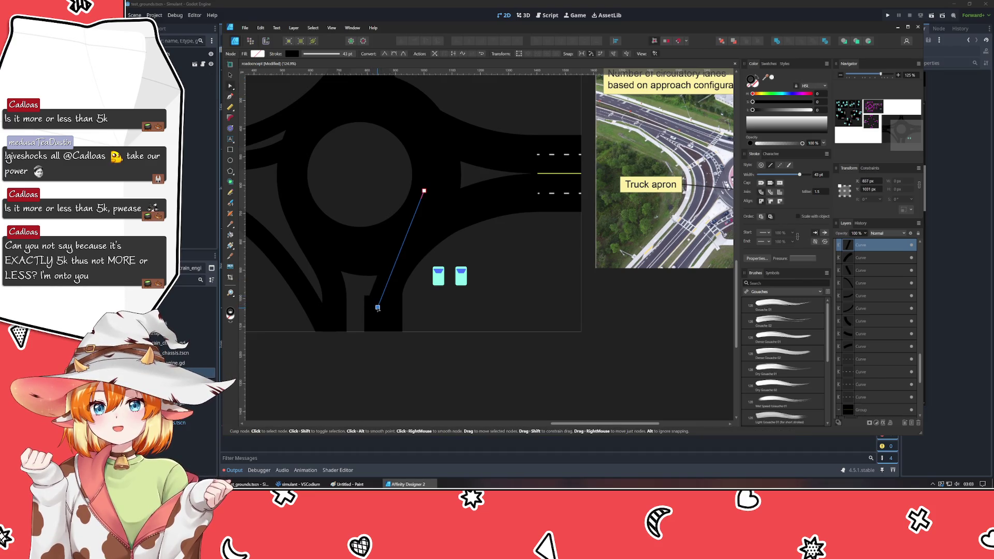
pyautogui.moveTo(402, 248)
pyautogui.mouseDown()
pyautogui.moveTo(394, 242)
pyautogui.moveTo(375, 264)
pyautogui.mouseUp()
pyautogui.moveTo(378, 307); pyautogui.dragTo(377, 299)
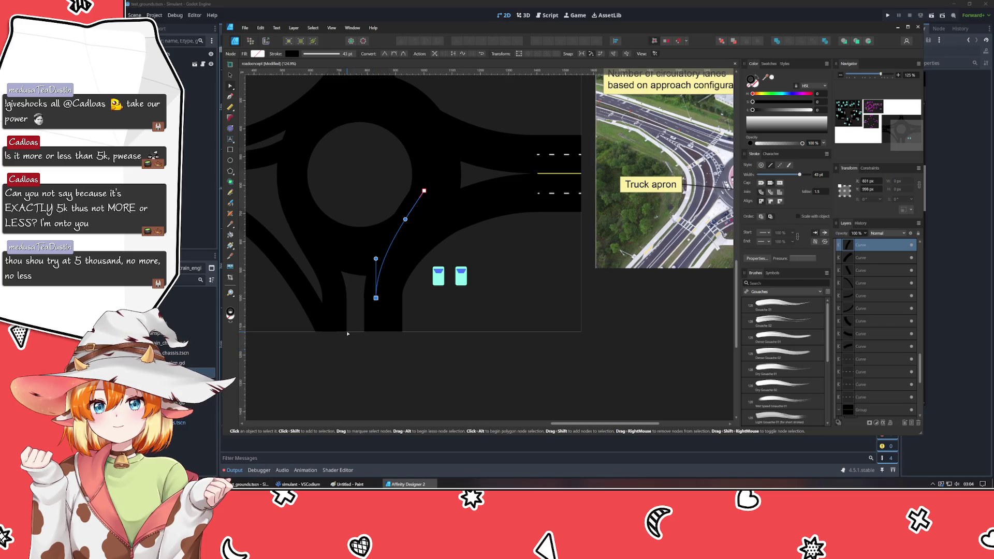
pyautogui.scroll(1, 347, 331)
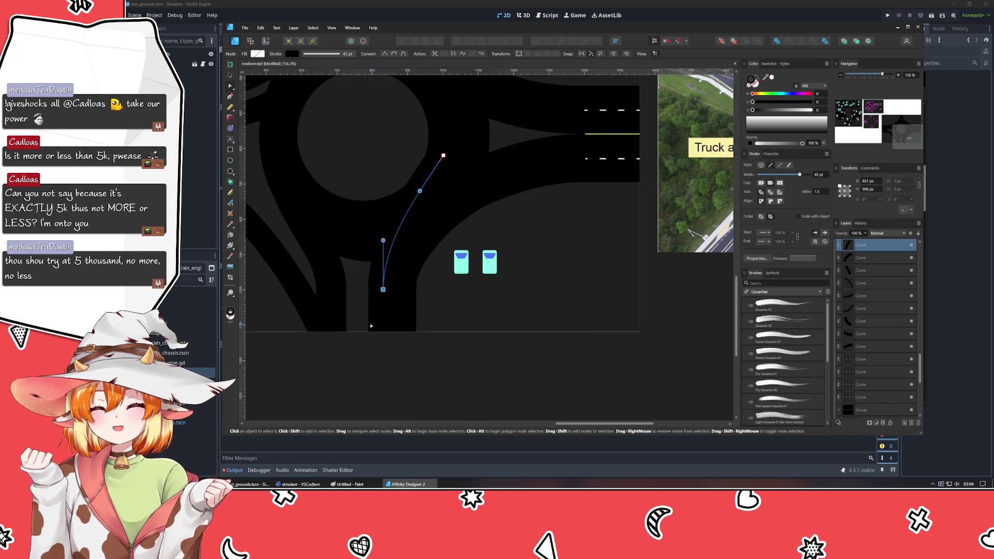
pyautogui.moveTo(337, 312)
pyautogui.mouseDown()
pyautogui.moveTo(359, 337)
pyautogui.moveTo(403, 316)
pyautogui.mouseUp()
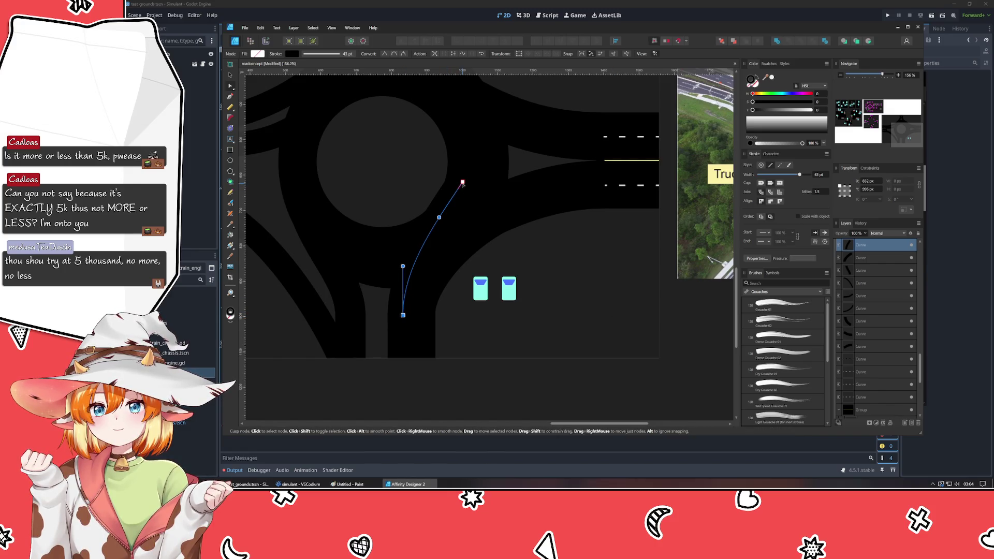
pyautogui.moveTo(440, 220); pyautogui.dragTo(449, 230)
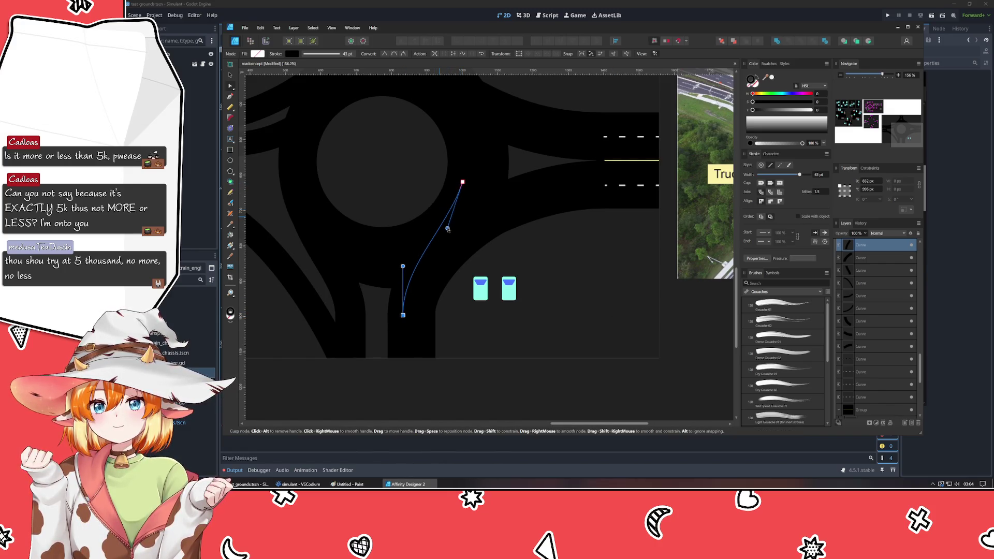
pyautogui.click(518, 350)
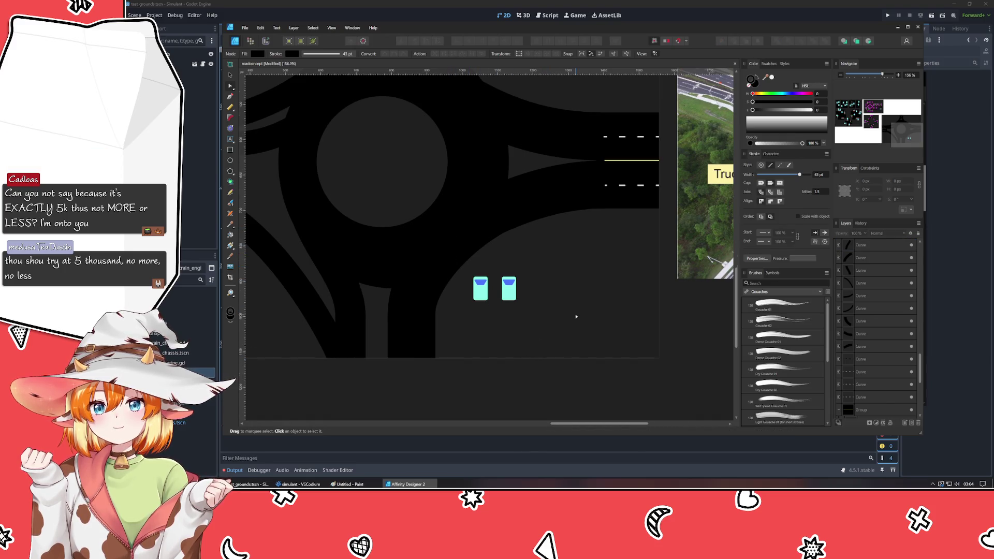
# - Bring the reference photo into view and save the roundabout document
pyautogui.scroll(-3, 577, 316)
pyautogui.scroll(2, 602, 326)
pyautogui.scroll(-2, 591, 319)
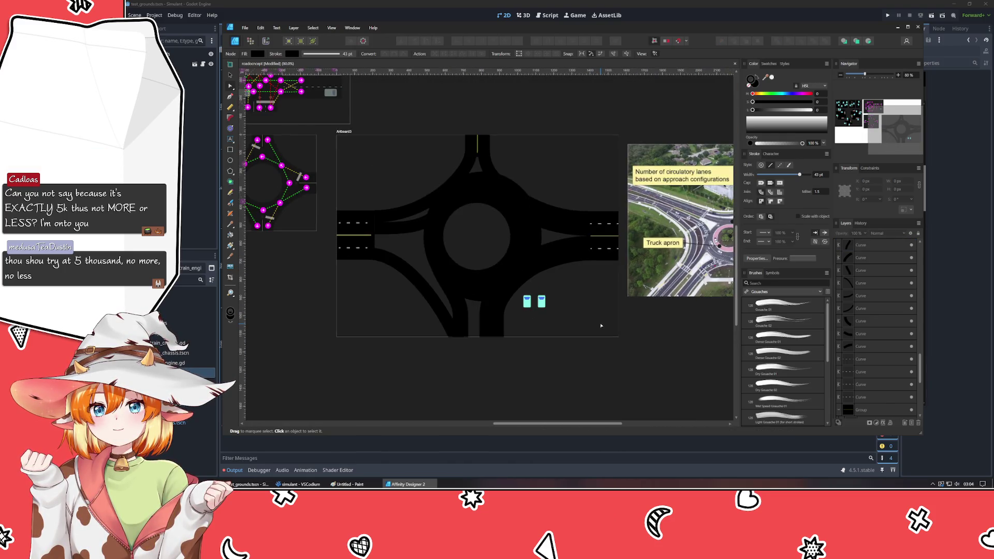
pyautogui.moveTo(586, 317); pyautogui.dragTo(517, 320)
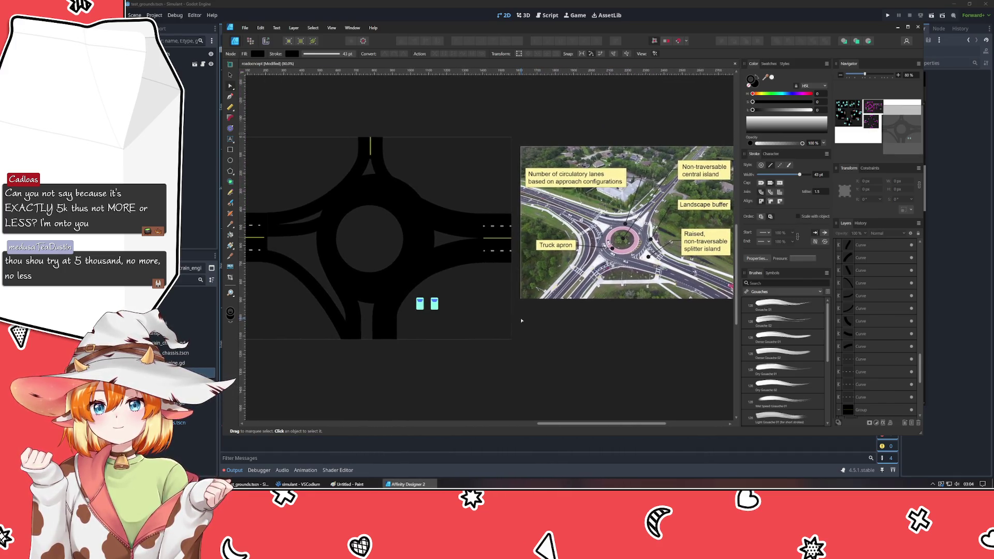
pyautogui.scroll(-2, 712, 319)
pyautogui.scroll(2, 662, 357)
pyautogui.moveTo(652, 339); pyautogui.dragTo(566, 323)
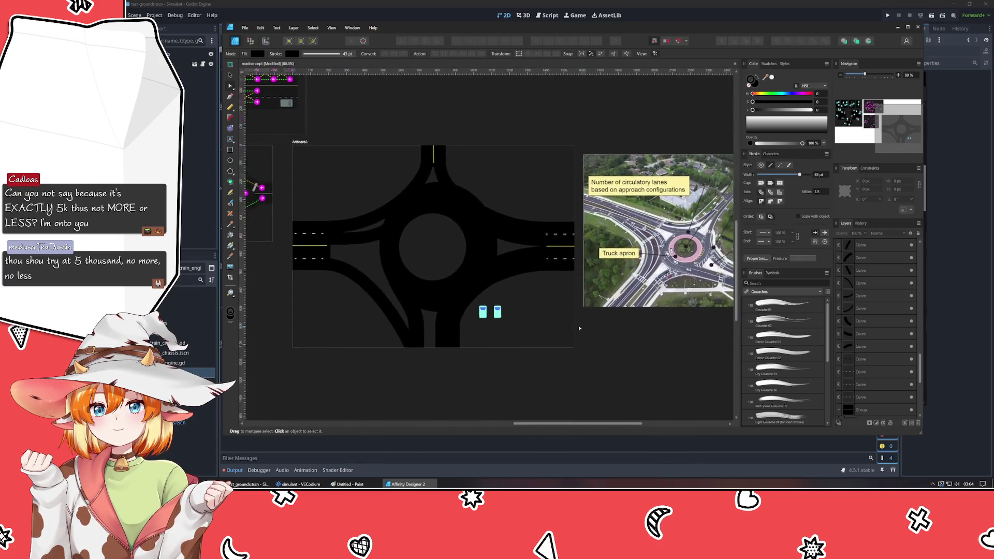
pyautogui.hotkey('ctrl', 's')
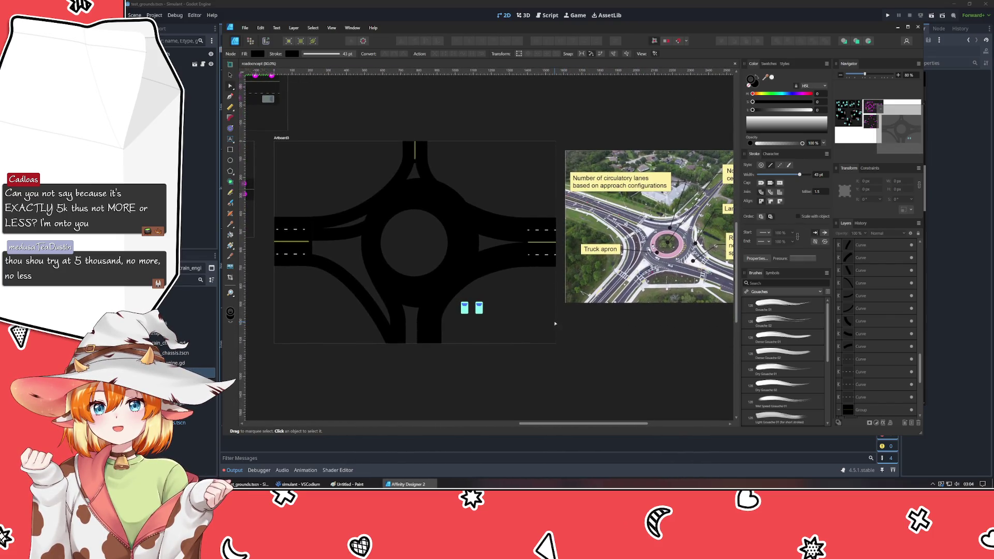
# - Draw a short two-node curve below-left of the central circle, then select the circle
pyautogui.scroll(2, 423, 291)
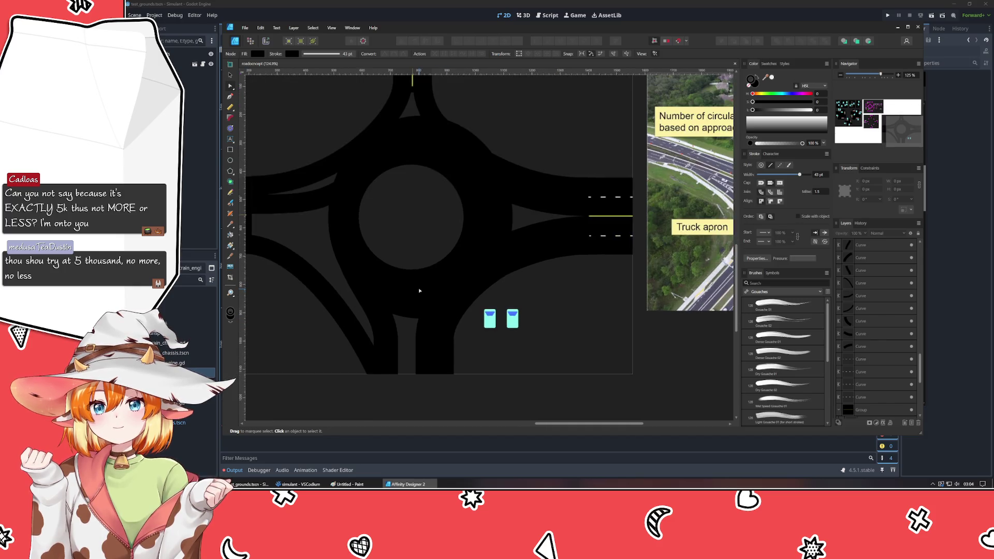
pyautogui.press('p')
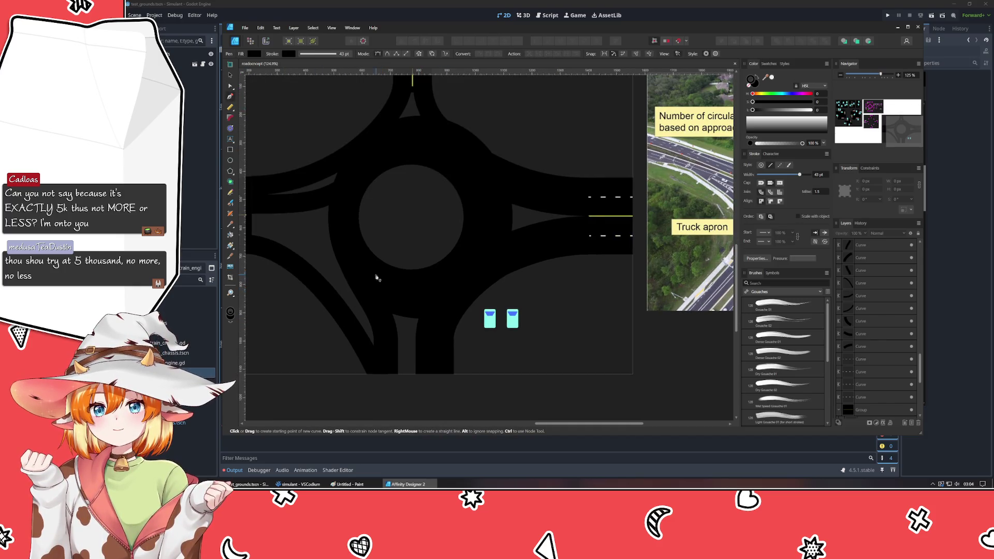
pyautogui.click(375, 279)
pyautogui.moveTo(418, 295); pyautogui.dragTo(428, 295)
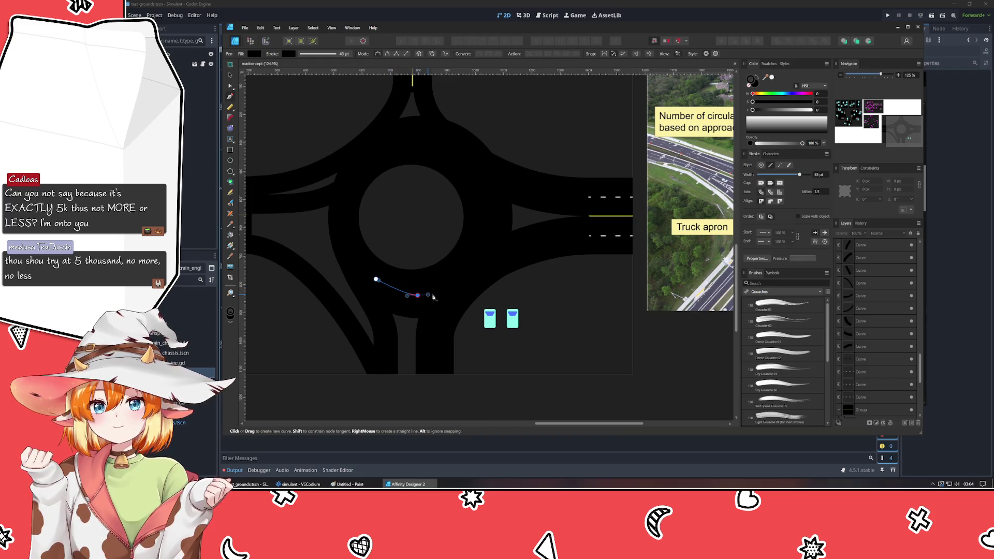
pyautogui.click(229, 74)
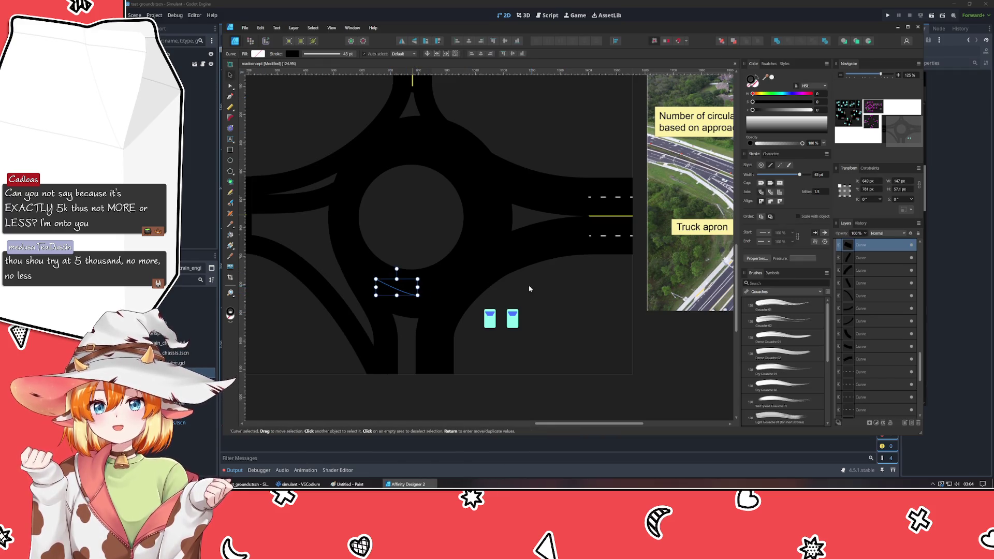
pyautogui.click(420, 216)
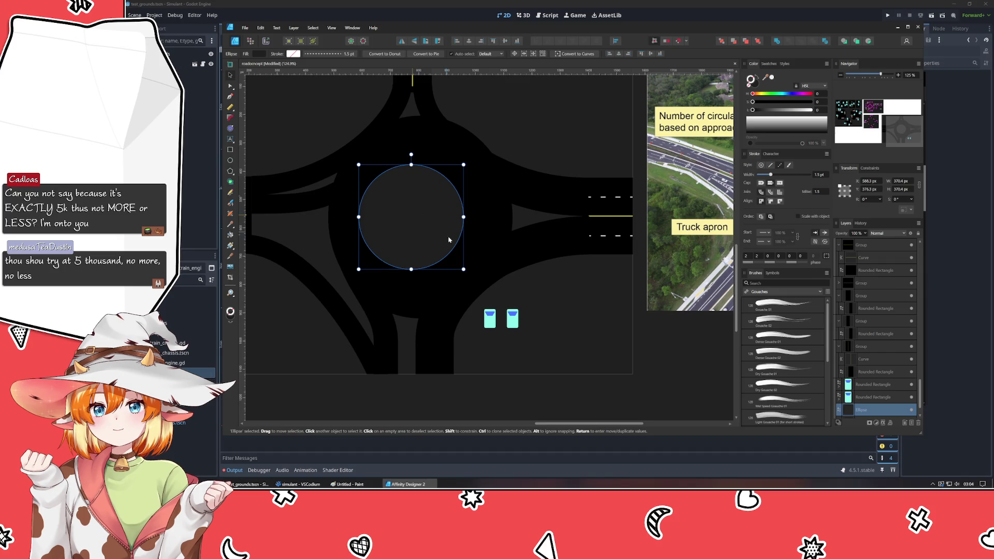
# - Enlarge the central circle to about 569 px and swap its fill into an outlined ring
pyautogui.moveTo(463, 270); pyautogui.dragTo(486, 294)
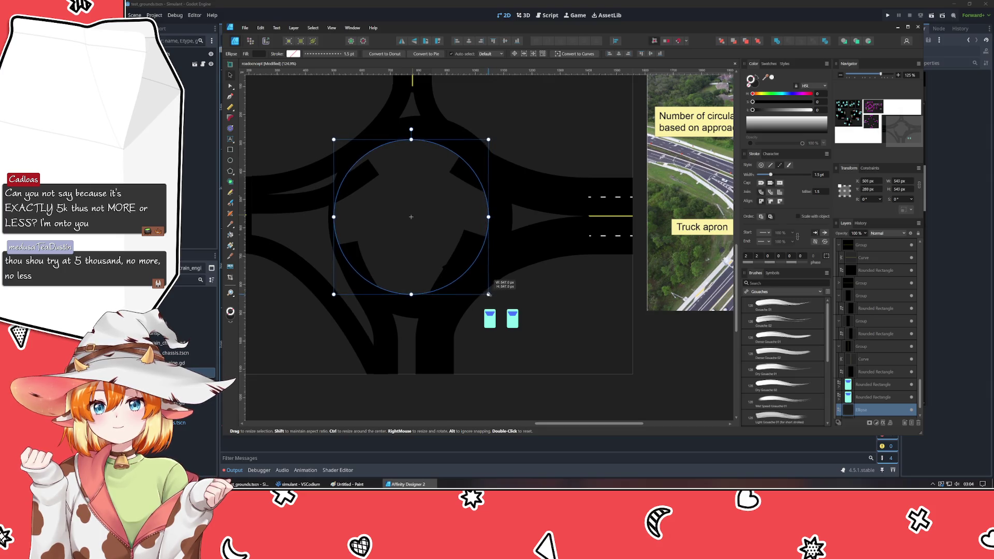
pyautogui.moveTo(486, 294); pyautogui.dragTo(491, 298)
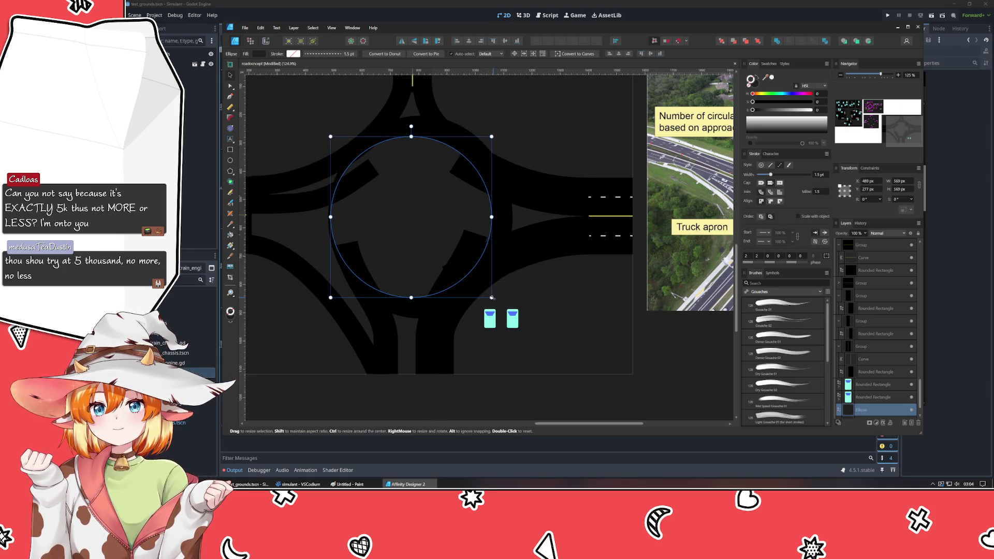
pyautogui.click(761, 79)
pyautogui.click(601, 317)
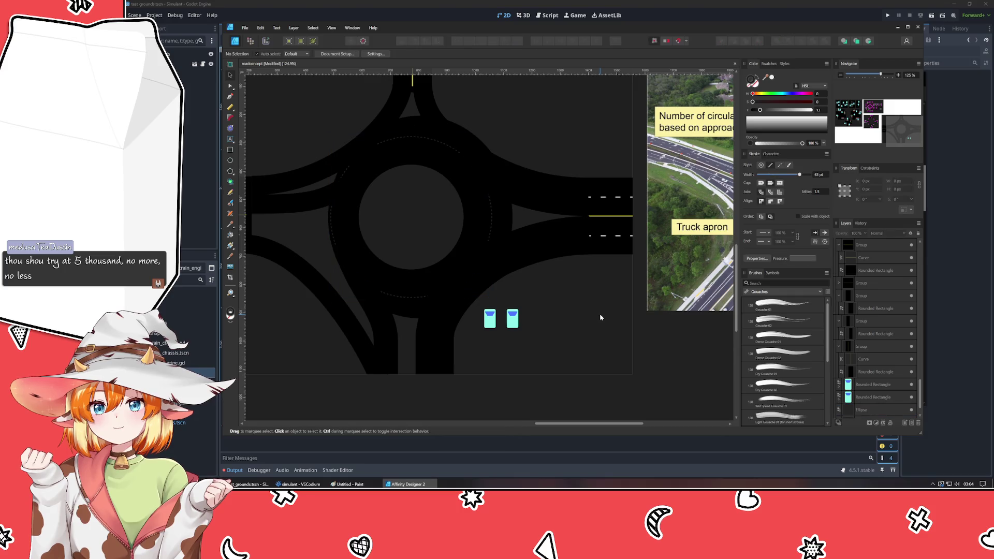
# - Shrink the smaller ellipse underneath slightly to about 549 px
pyautogui.click(489, 231)
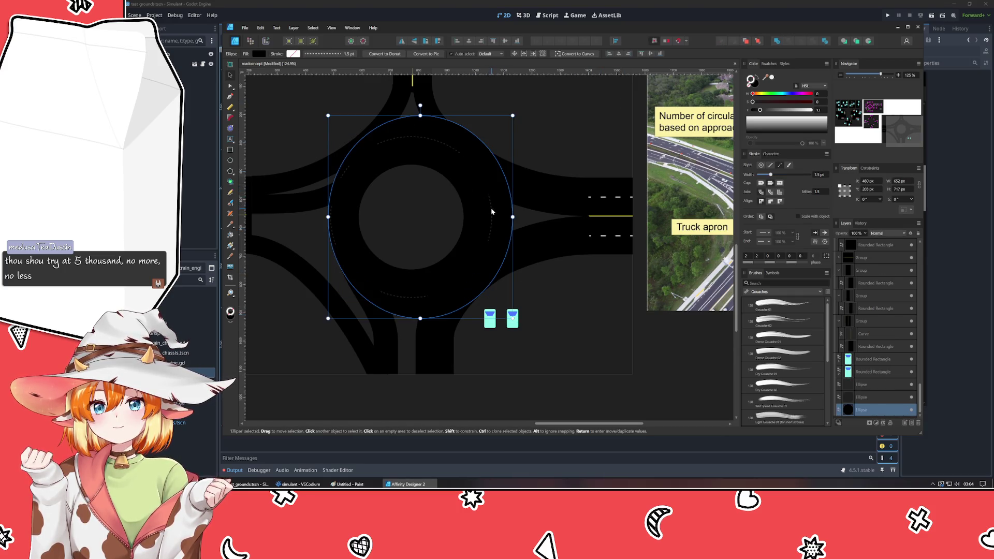
pyautogui.click(492, 211)
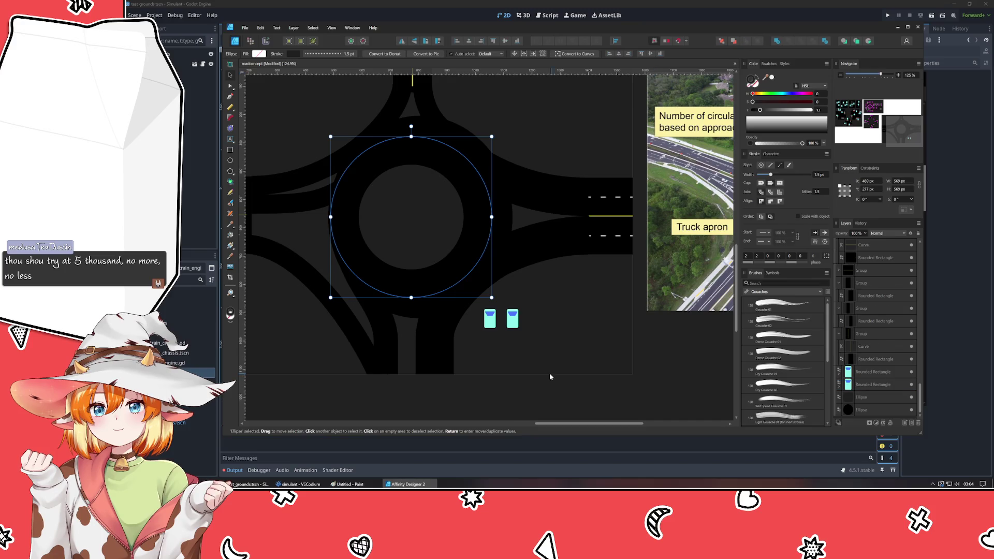
pyautogui.moveTo(492, 297); pyautogui.dragTo(488, 294)
pyautogui.click(575, 344)
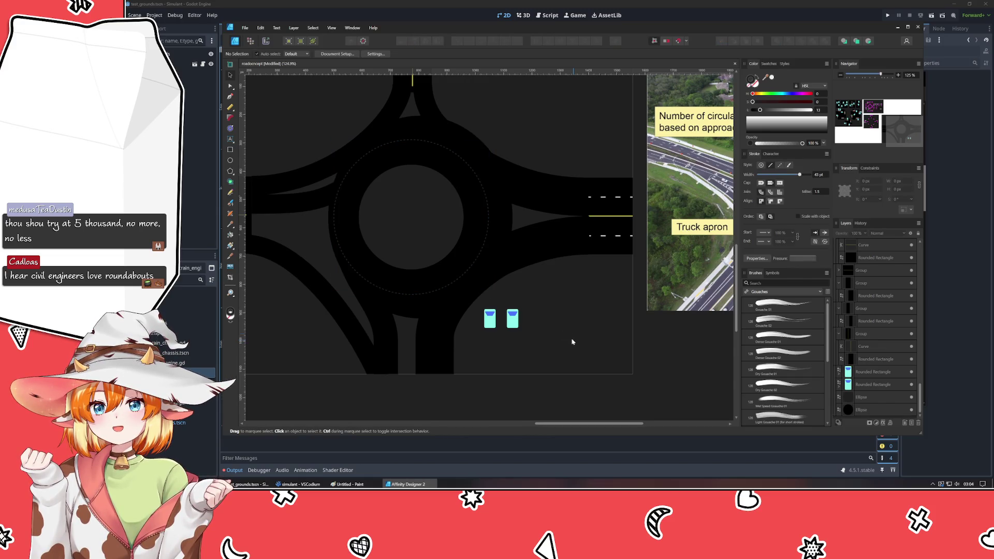
# - Change the dashed circle's stroke colour to white
pyautogui.click(477, 256)
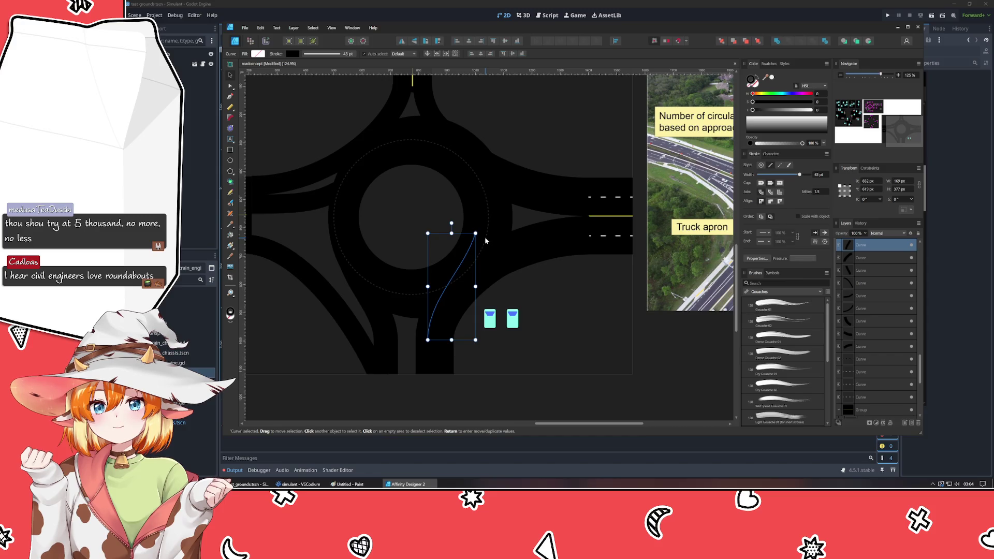
pyautogui.click(468, 284)
pyautogui.moveTo(760, 109); pyautogui.dragTo(809, 110)
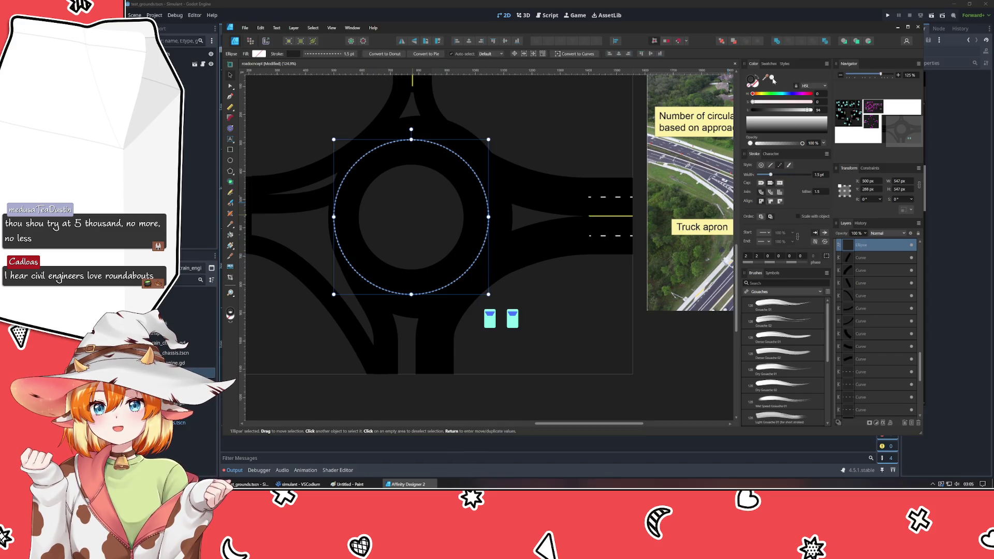
pyautogui.hotkey('ctrl', 'd')
# - Set the white dashed ring's dash gap to 10
pyautogui.click(481, 258)
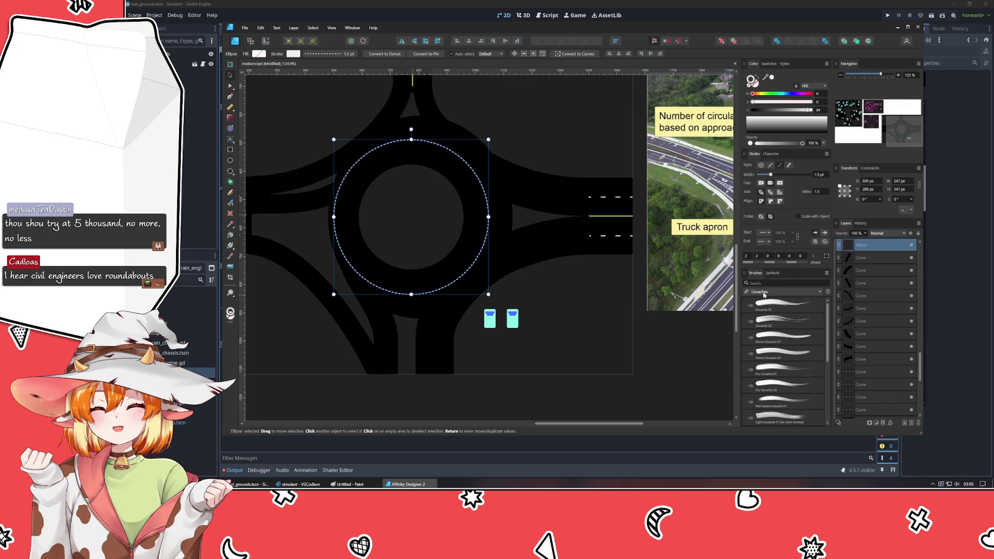
pyautogui.click(757, 256)
pyautogui.write('10')
pyautogui.press('Return')
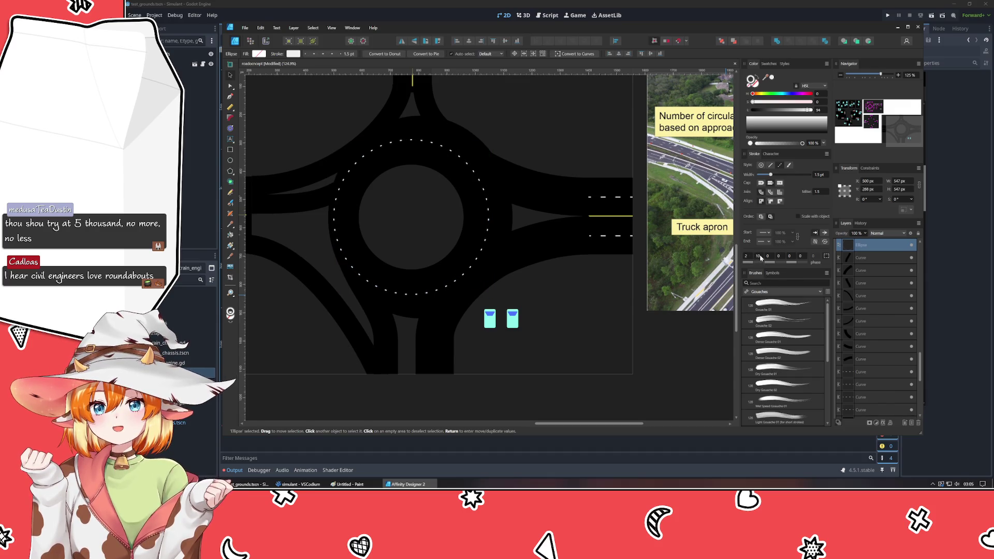
pyautogui.scroll(3, 754, 258)
pyautogui.click(593, 319)
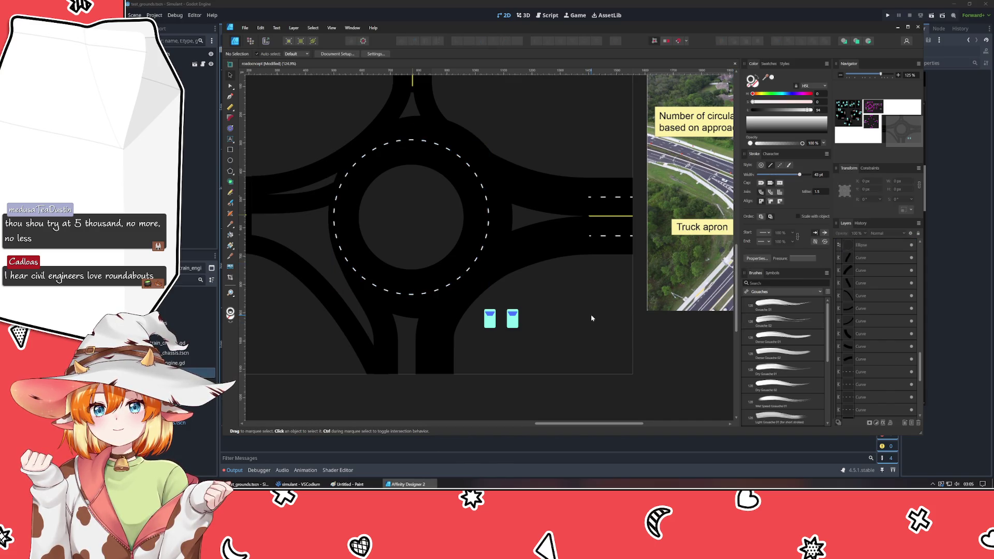
pyautogui.click(346, 261)
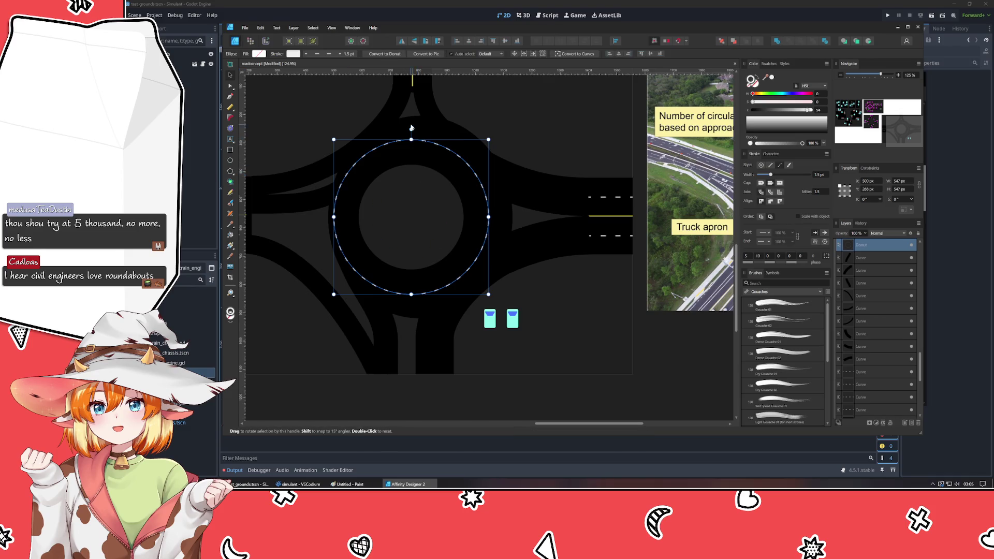
# - Open a gap in the dashed ring while keeping its hole at full size
pyautogui.moveTo(420, 176); pyautogui.dragTo(436, 211)
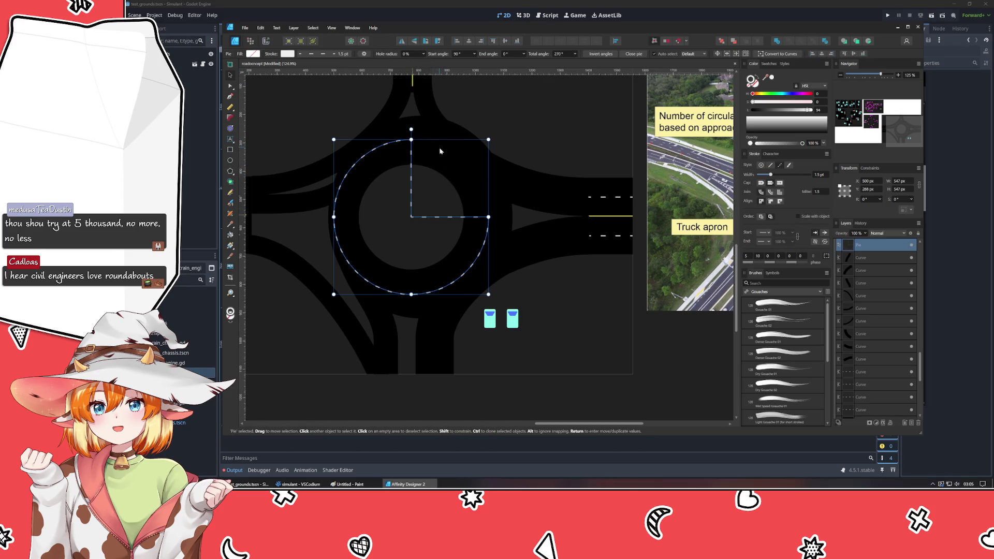
pyautogui.click(423, 54)
pyautogui.moveTo(426, 61); pyautogui.dragTo(579, 73)
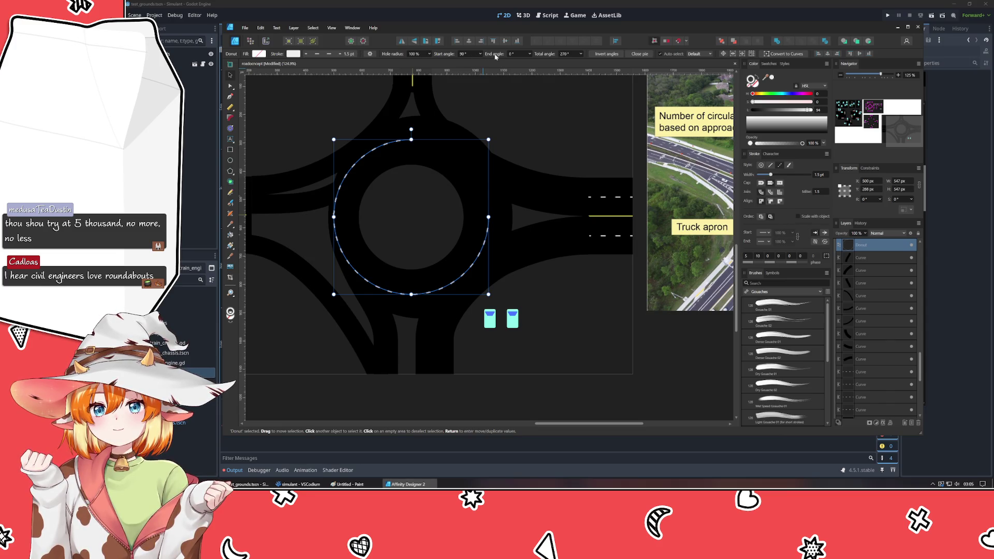
pyautogui.moveTo(516, 57); pyautogui.dragTo(536, 60)
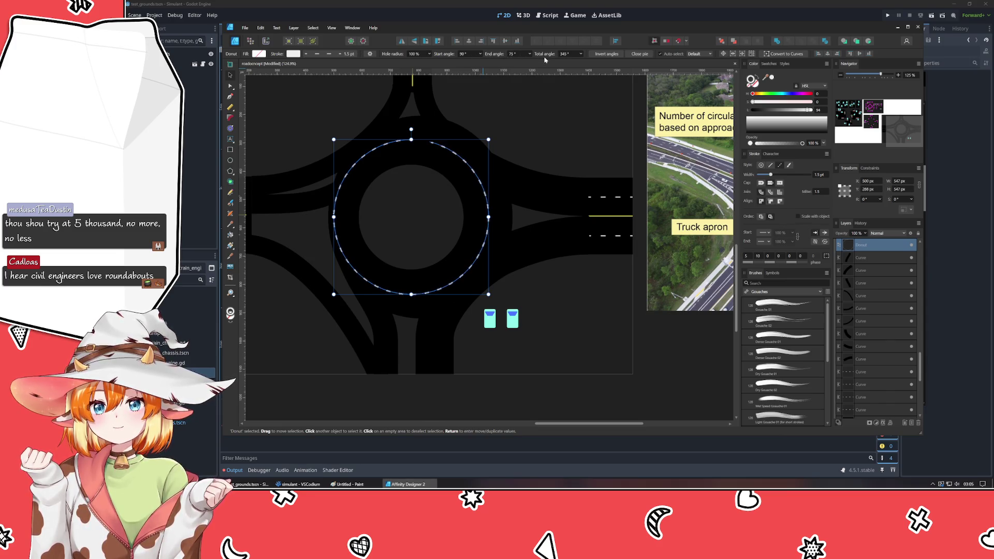
pyautogui.moveTo(452, 57); pyautogui.dragTo(697, 56)
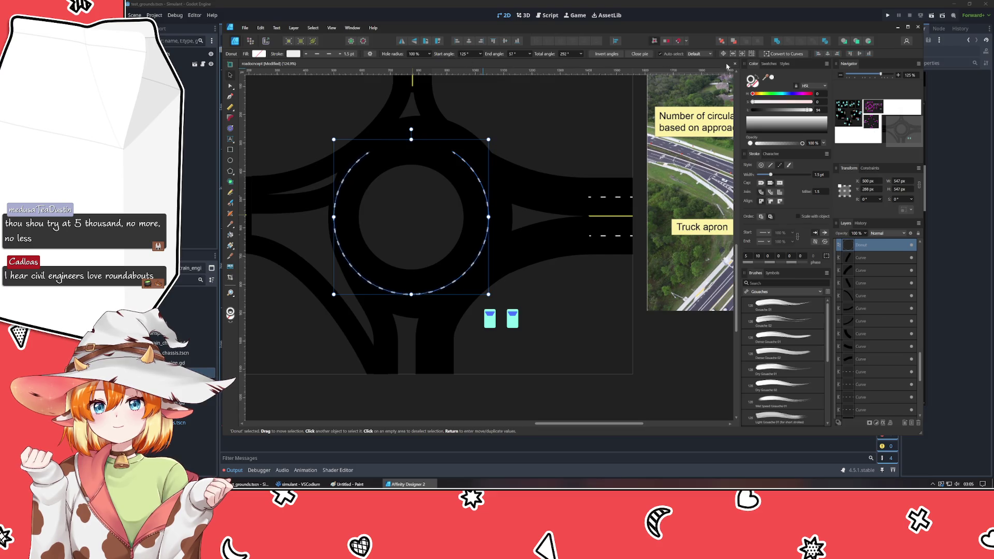
pyautogui.moveTo(523, 65); pyautogui.dragTo(848, 80)
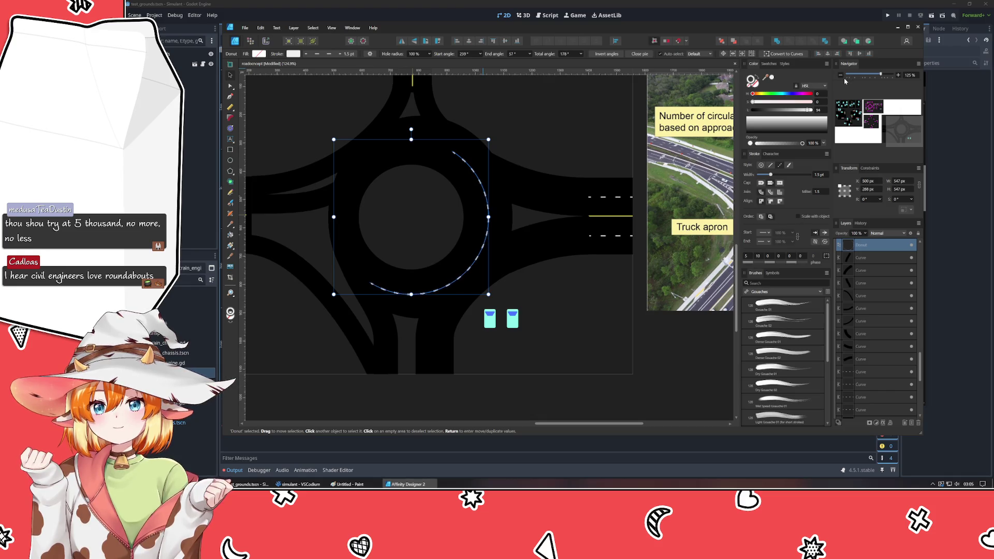
pyautogui.moveTo(497, 155)
pyautogui.mouseDown()
pyautogui.moveTo(389, 244)
pyautogui.moveTo(574, 259)
pyautogui.mouseUp()
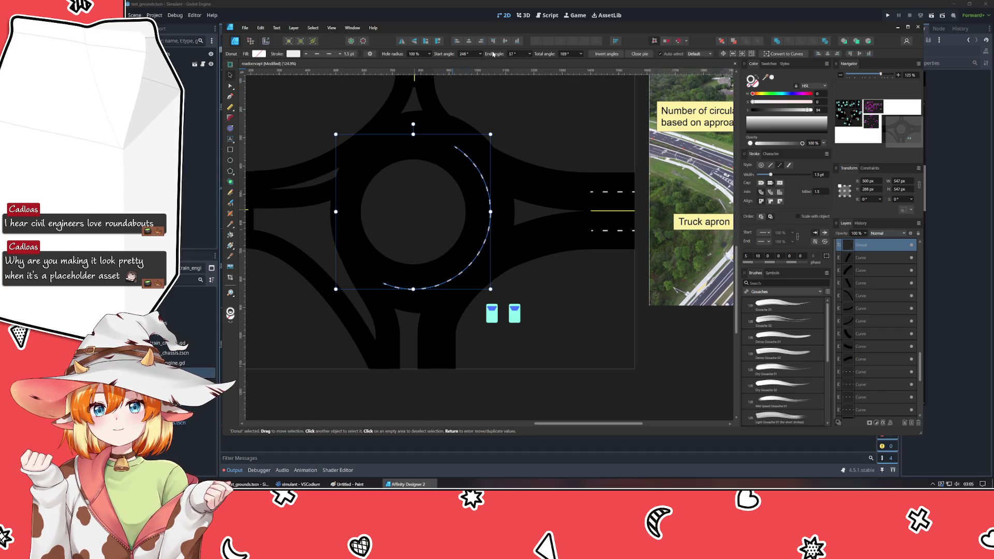
# - Set the arc's start angle to 359° and end angle to 280°
pyautogui.moveTo(493, 54); pyautogui.dragTo(274, 91)
pyautogui.moveTo(491, 201); pyautogui.dragTo(490, 205)
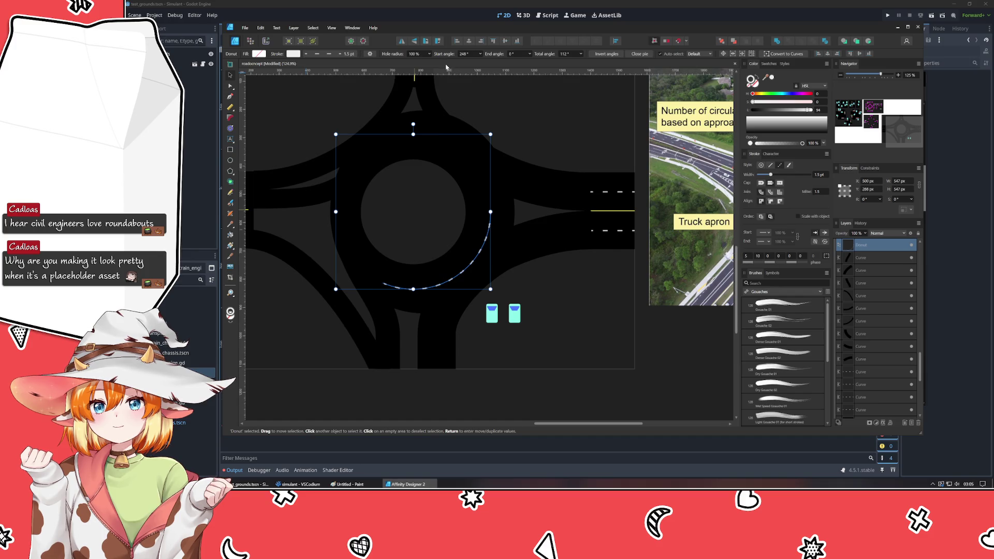
pyautogui.click(472, 54)
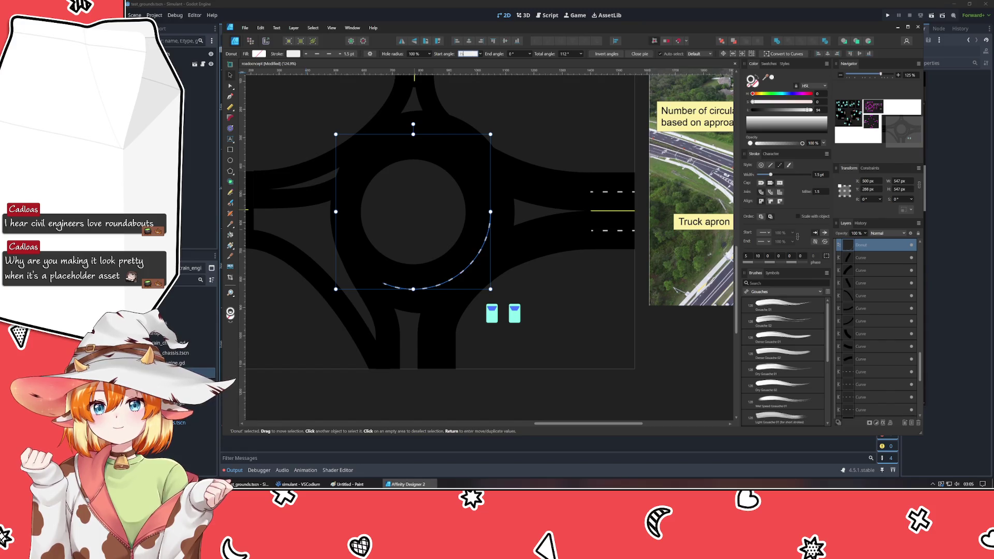
pyautogui.click(516, 55)
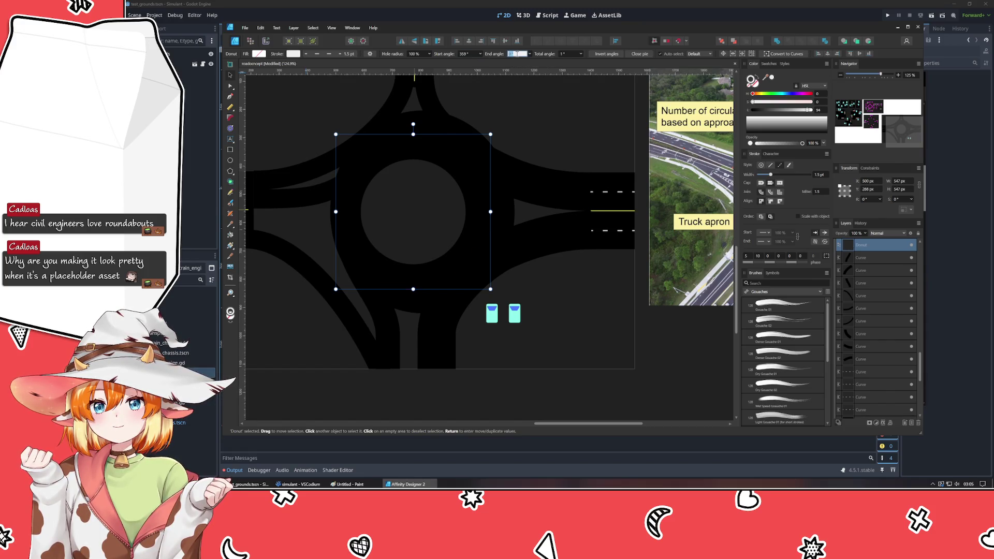
pyautogui.write('280')
pyautogui.press('Return')
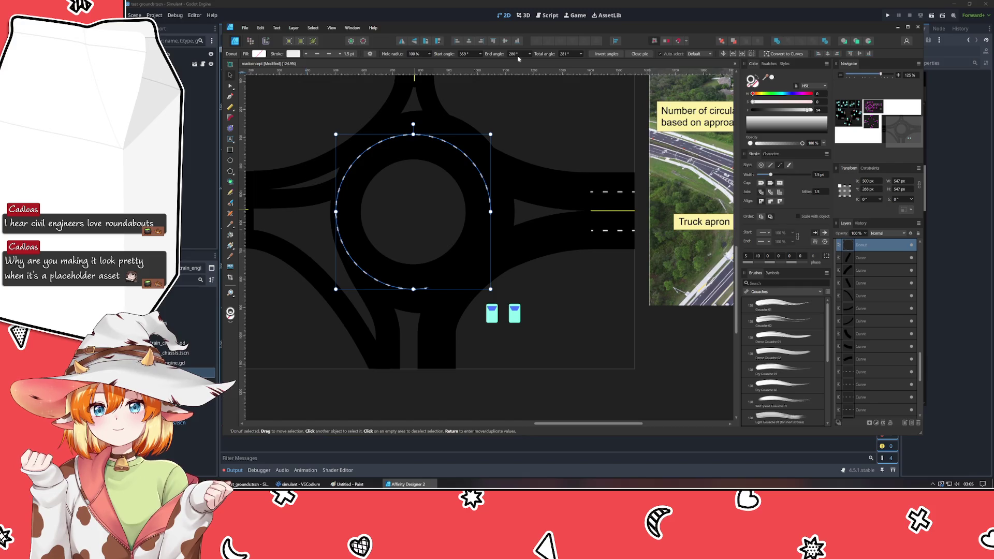
# - Set the dashed arc's end angle to 229°
pyautogui.moveTo(530, 56)
pyautogui.mouseDown()
pyautogui.moveTo(526, 69)
pyautogui.moveTo(480, 63)
pyautogui.mouseUp()
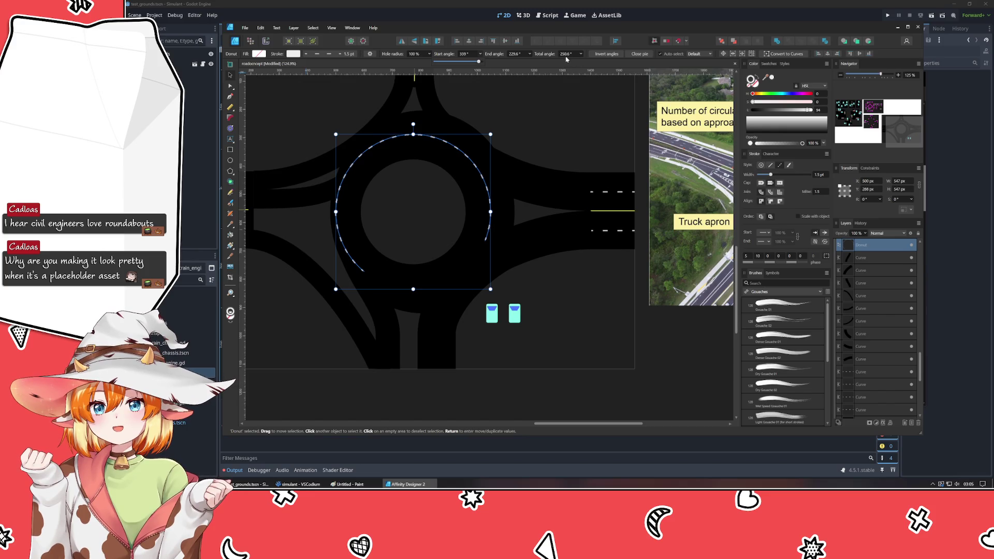
pyautogui.press('Down')
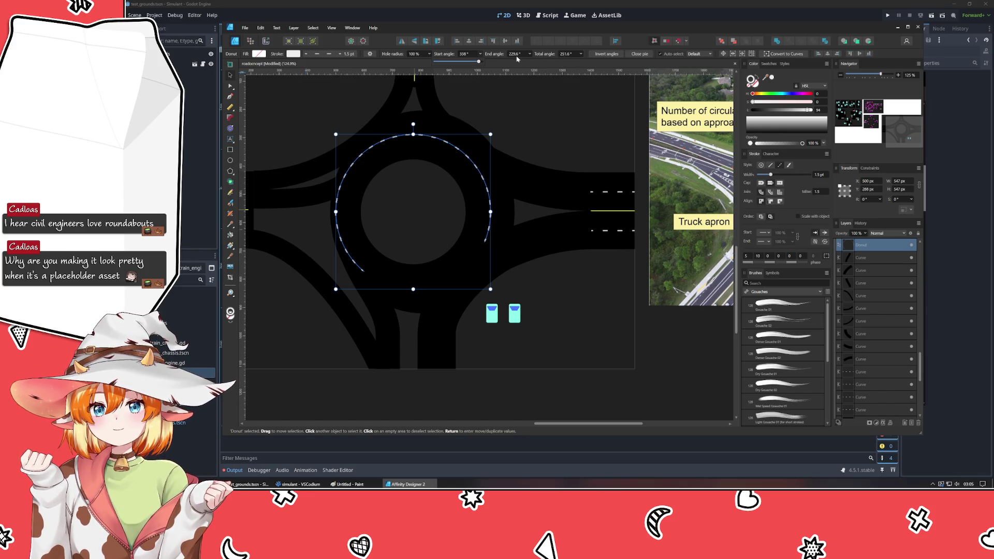
pyautogui.tripleClick(515, 54)
pyautogui.write('229')
pyautogui.press('Return')
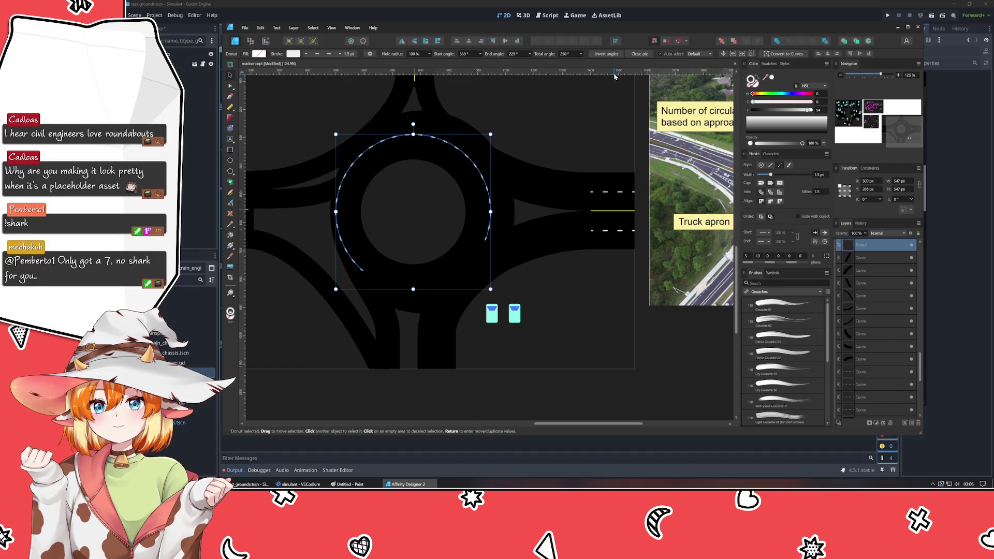
# - Invert the angles to flip the arc under the circle, ending near 331°
pyautogui.click(603, 55)
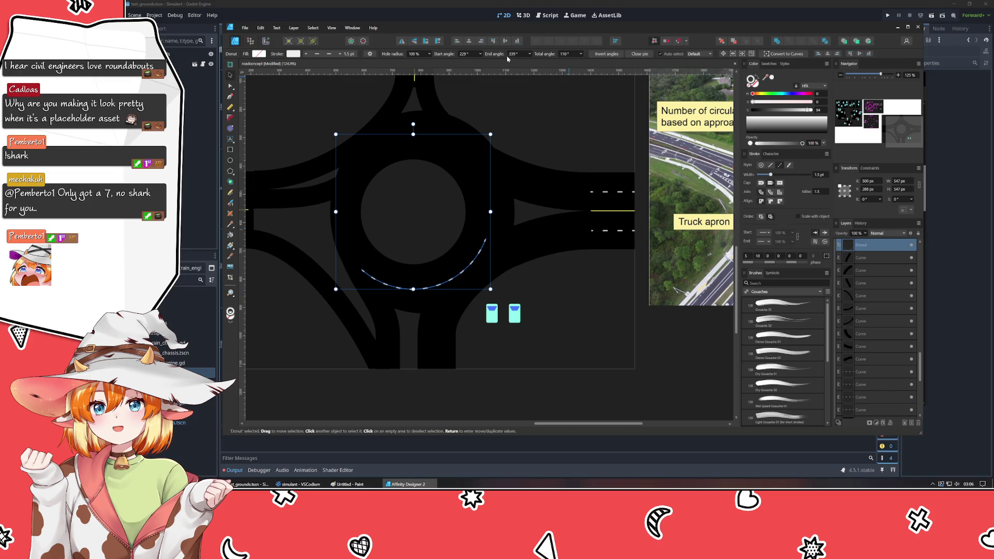
pyautogui.scroll(-6, 517, 58)
pyautogui.scroll(1, 517, 58)
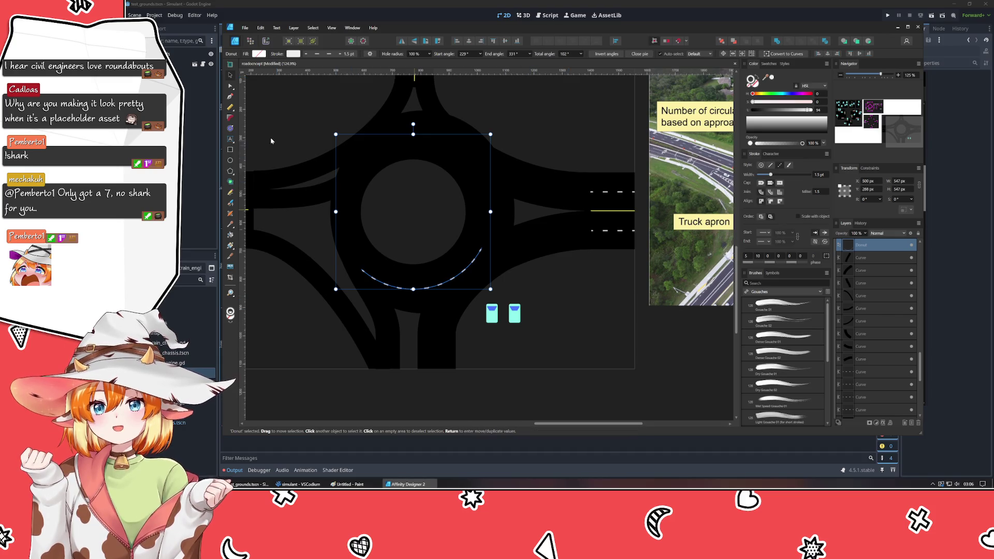
pyautogui.scroll(-5, 263, 137)
pyautogui.scroll(5, 296, 137)
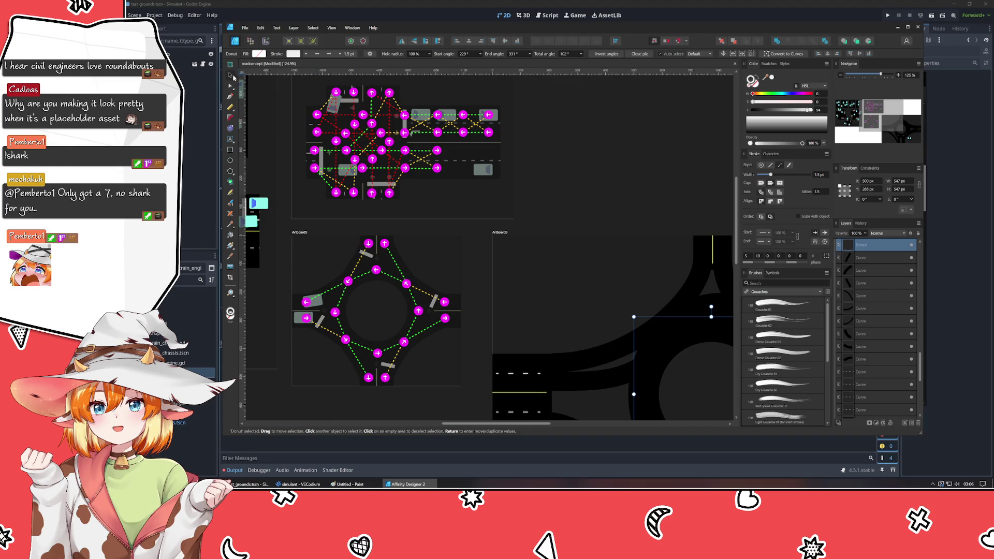
# - Trim the dashed arc to a 252° start angle and 320° end angle
pyautogui.click(521, 275)
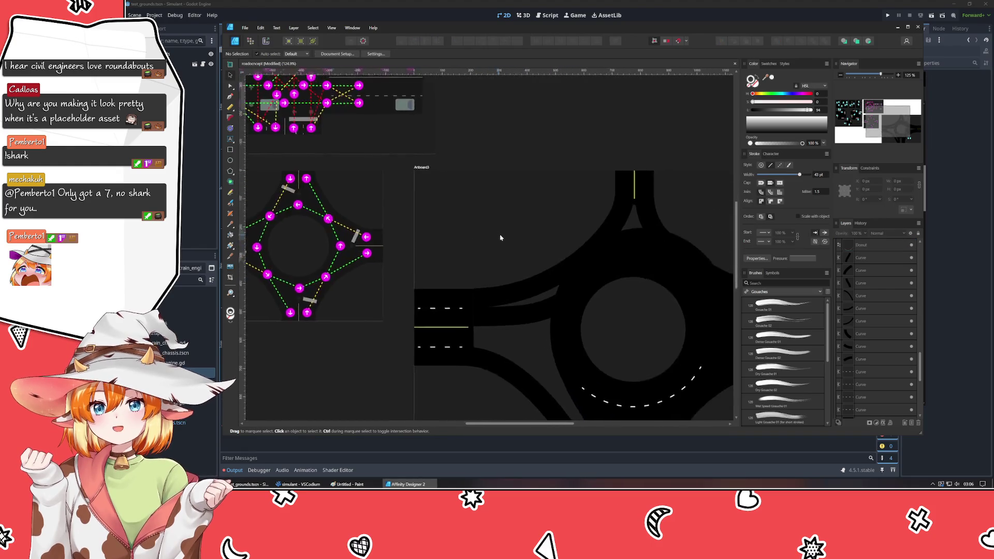
pyautogui.scroll(-3, 610, 351)
pyautogui.scroll(5, 364, 128)
pyautogui.scroll(-1, 588, 296)
pyautogui.hscroll(2, 588, 295)
pyautogui.hscroll(2, 501, 297)
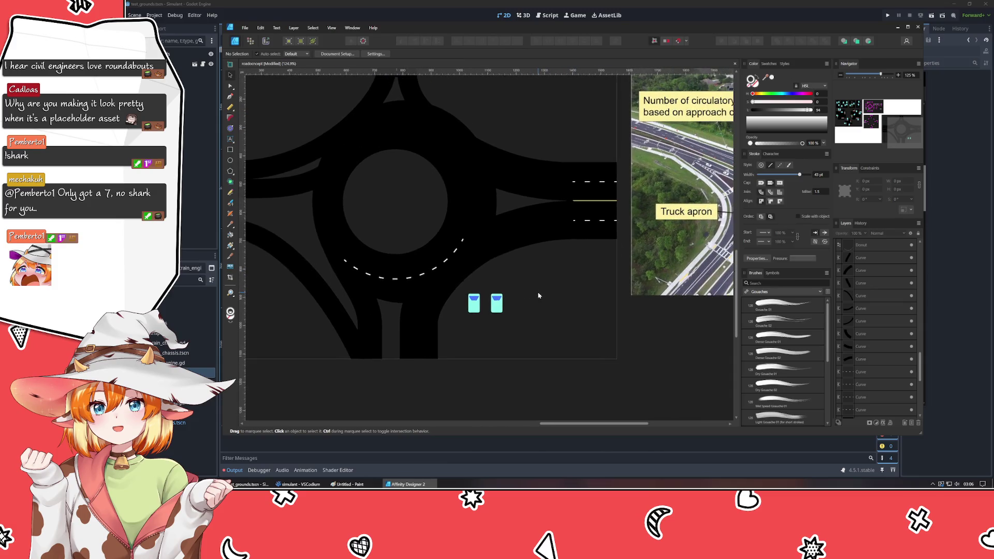
pyautogui.click(441, 267)
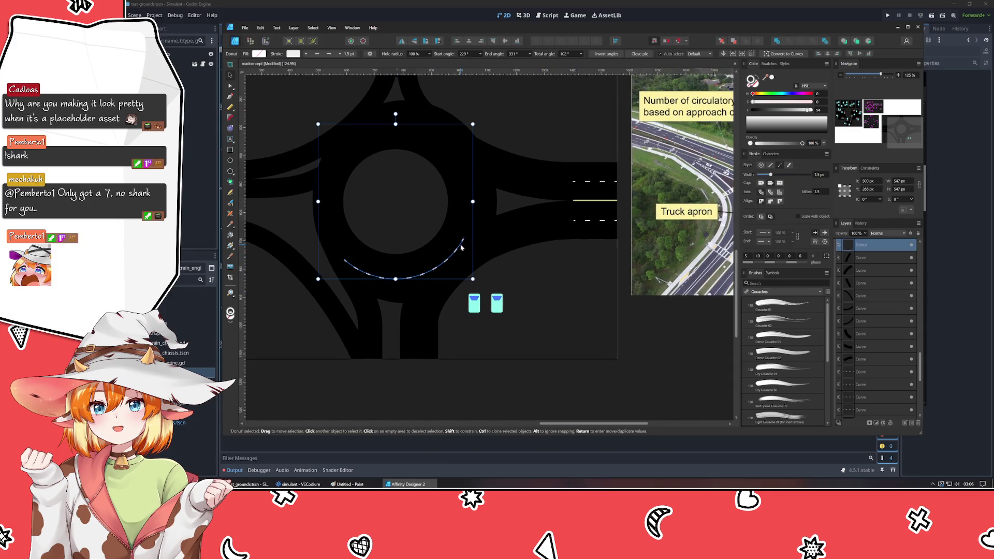
pyautogui.scroll(2, 465, 57)
pyautogui.scroll(3, 465, 57)
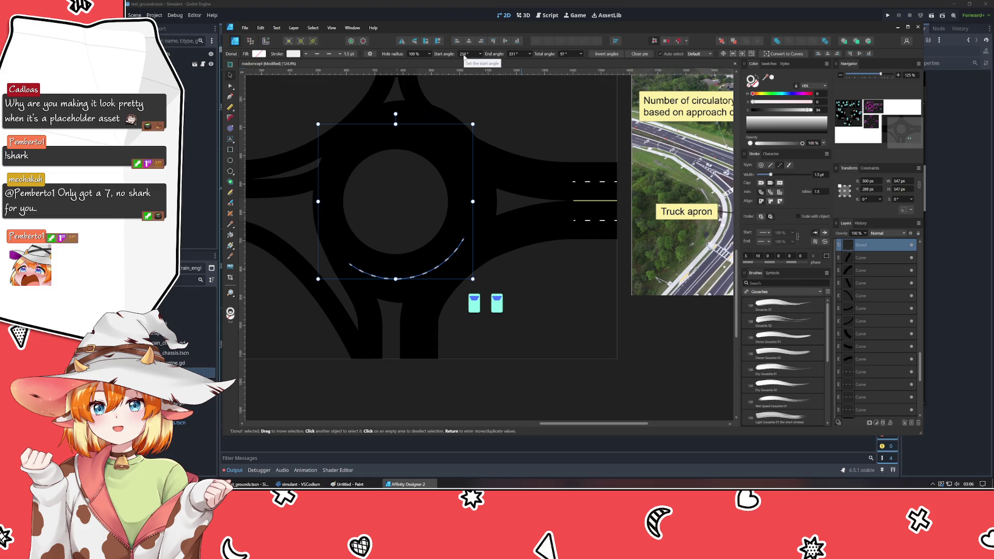
pyautogui.scroll(7, 464, 57)
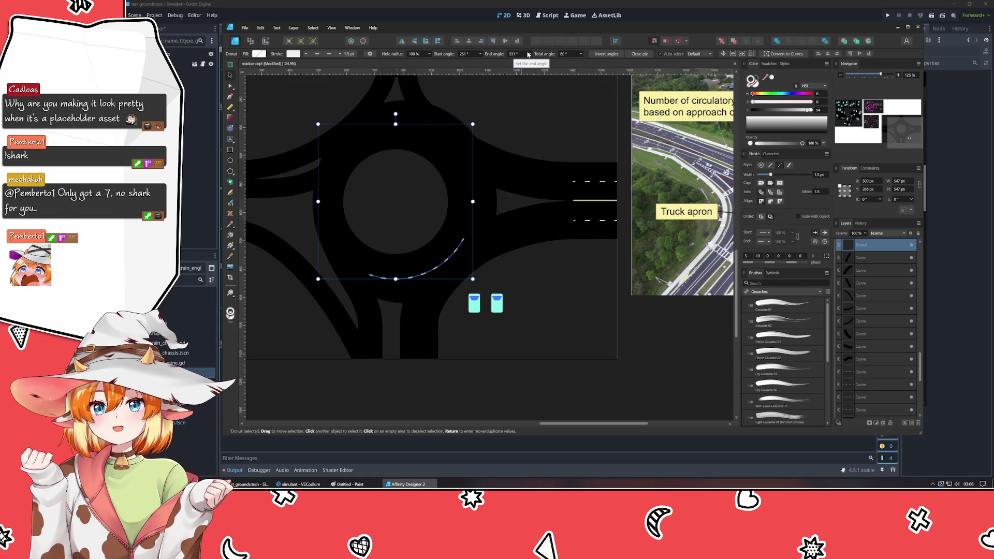
pyautogui.scroll(-7, 523, 56)
pyautogui.scroll(2, 522, 56)
# - Stretch the arc slightly wider, shorten it vertically, and skew it slightly
pyautogui.moveTo(472, 201); pyautogui.dragTo(483, 205)
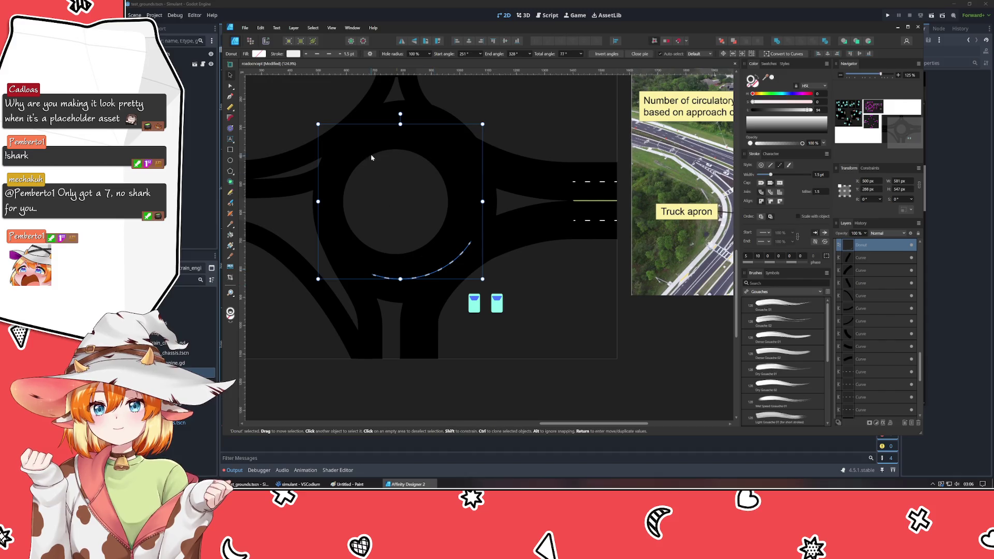
pyautogui.moveTo(401, 279); pyautogui.dragTo(400, 279)
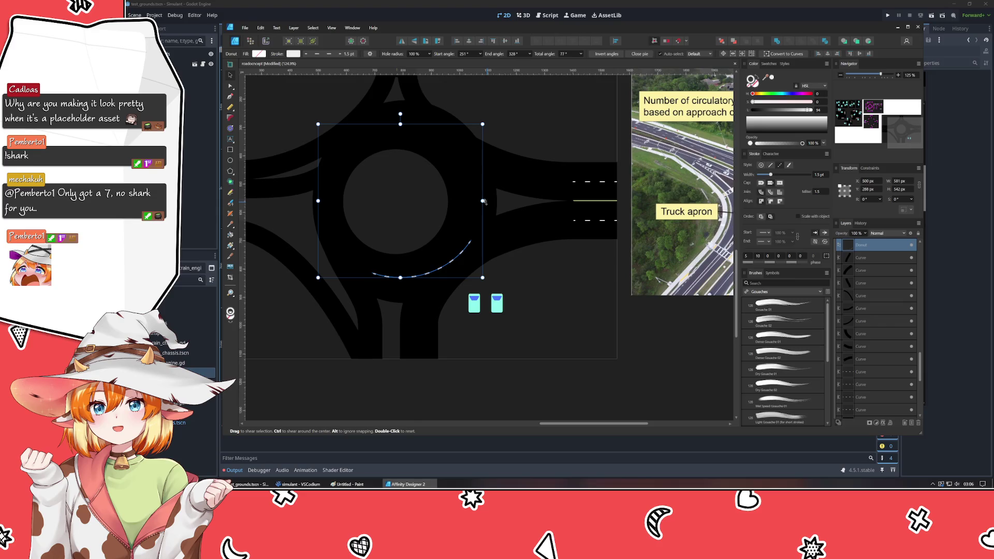
pyautogui.moveTo(483, 201); pyautogui.dragTo(483, 203)
pyautogui.hotkey('ctrl', 'z')
pyautogui.moveTo(486, 201); pyautogui.dragTo(486, 198)
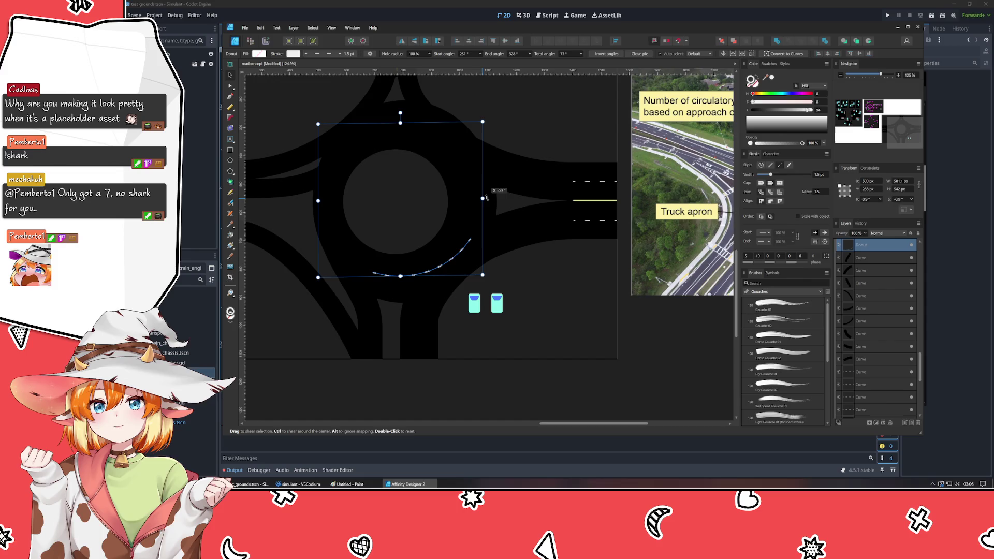
pyautogui.click(502, 282)
# - Check the finished lane arc and save the document
pyautogui.hscroll(8, 410, 291)
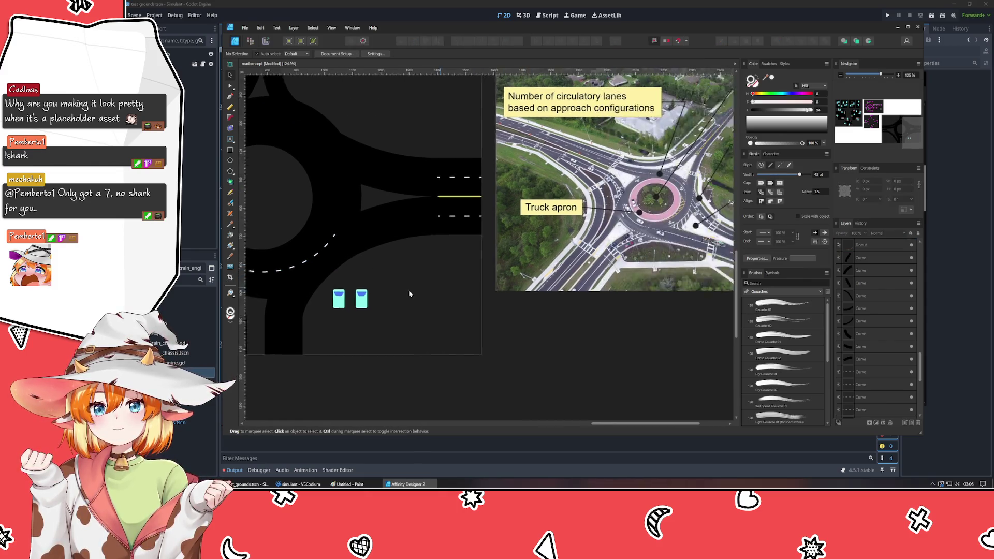
pyautogui.hscroll(-8, 355, 304)
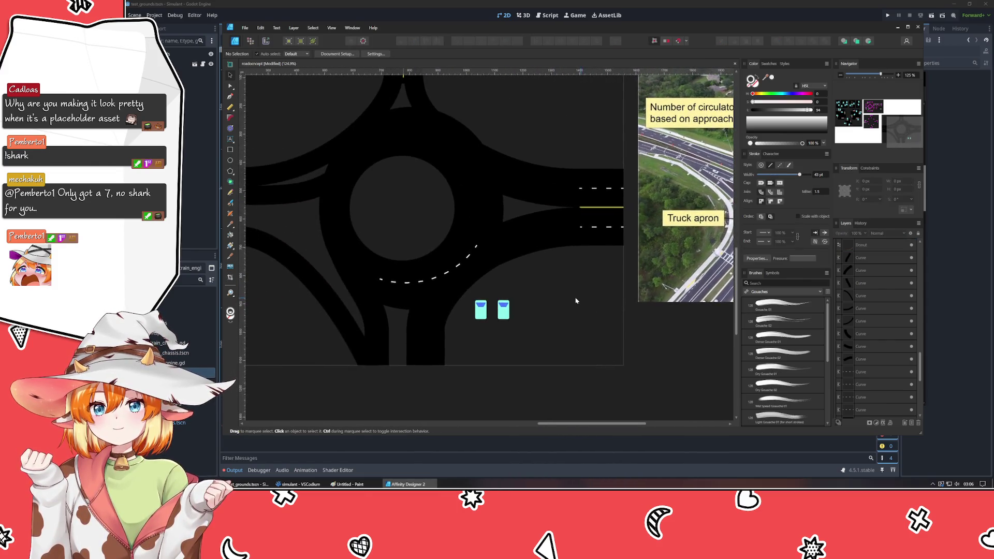
pyautogui.click(434, 280)
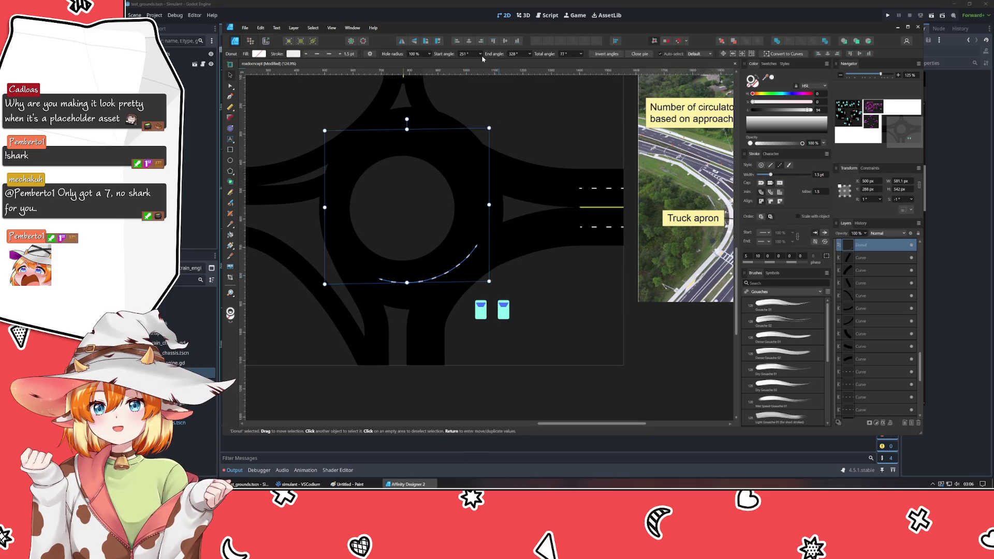
pyautogui.scroll(1, 469, 59)
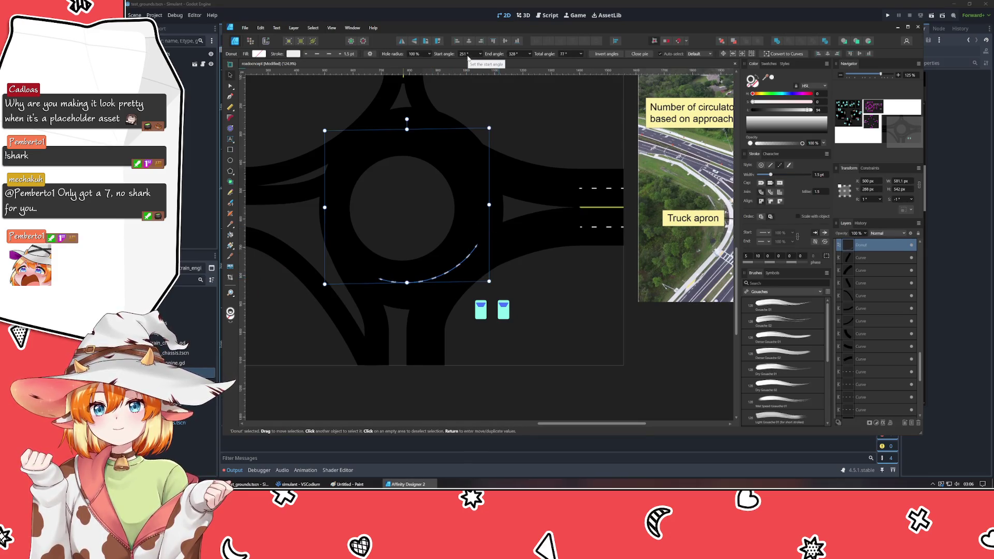
pyautogui.scroll(-8, 519, 56)
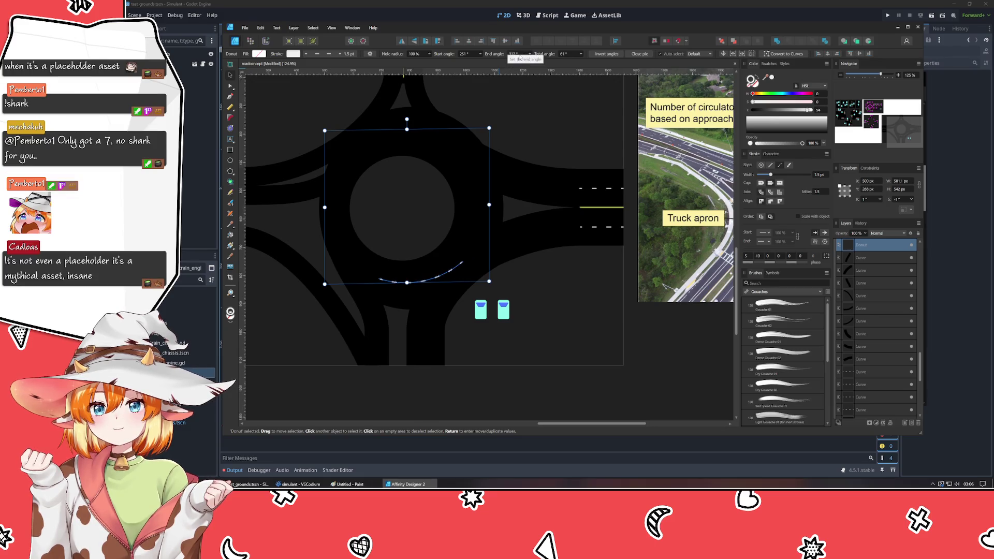
pyautogui.click(587, 259)
pyautogui.moveTo(621, 314); pyautogui.dragTo(545, 307)
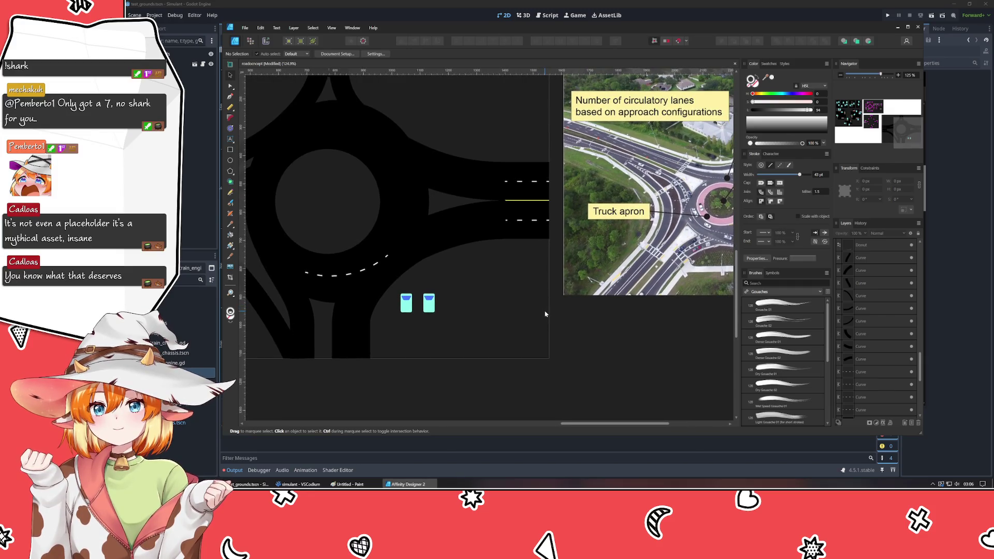
pyautogui.hotkey('ctrl', 's')
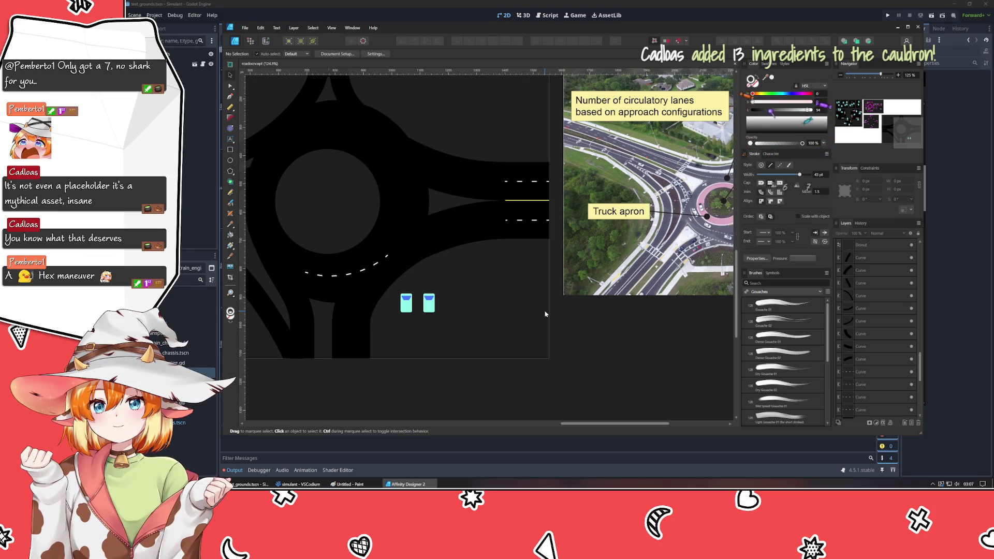
pyautogui.moveTo(534, 330)
pyautogui.mouseDown()
pyautogui.moveTo(369, 335)
pyautogui.moveTo(337, 378)
pyautogui.moveTo(666, 328)
pyautogui.moveTo(644, 337)
pyautogui.moveTo(477, 277)
pyautogui.mouseUp()
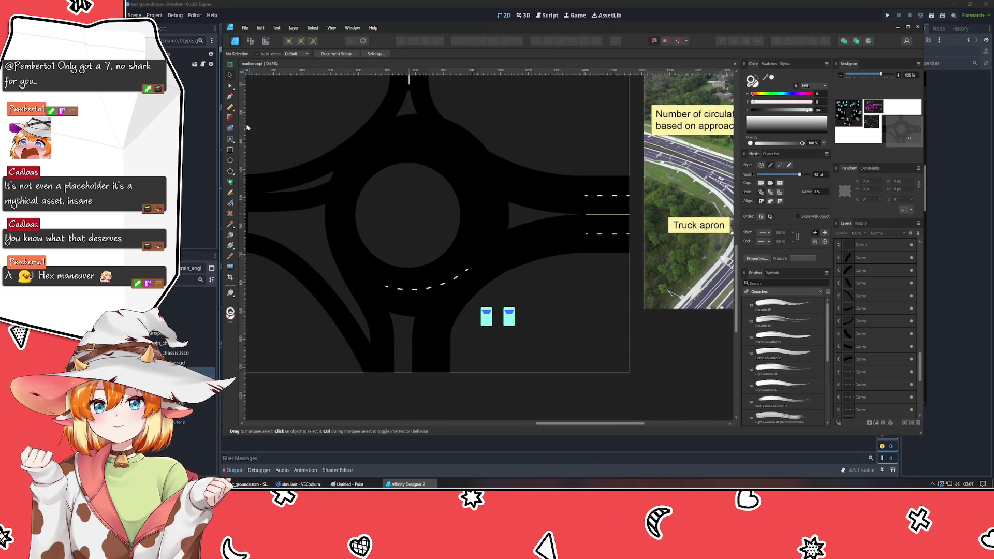
# - Draw a straight Pen line from the dashed arc's end into the right approach lane
pyautogui.click(229, 96)
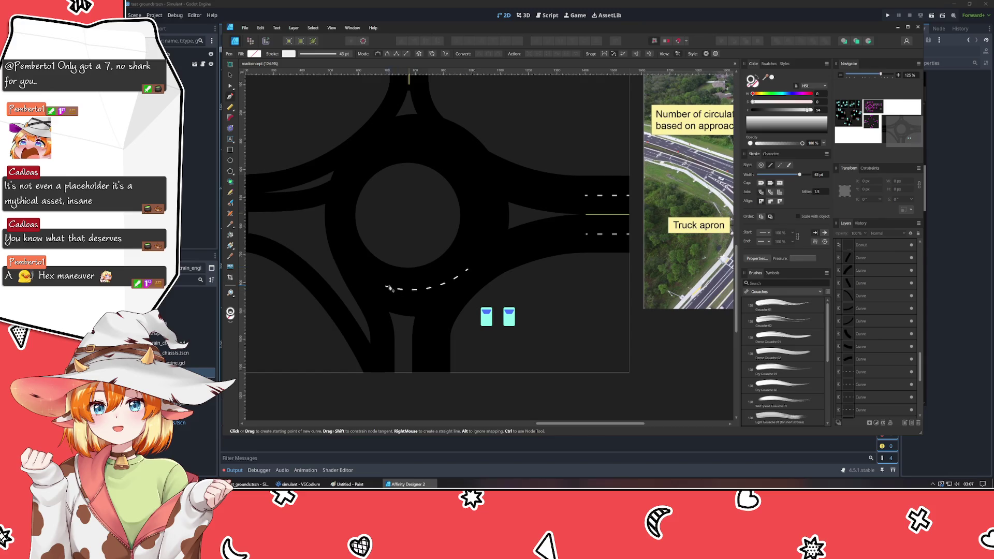
pyautogui.click(468, 268)
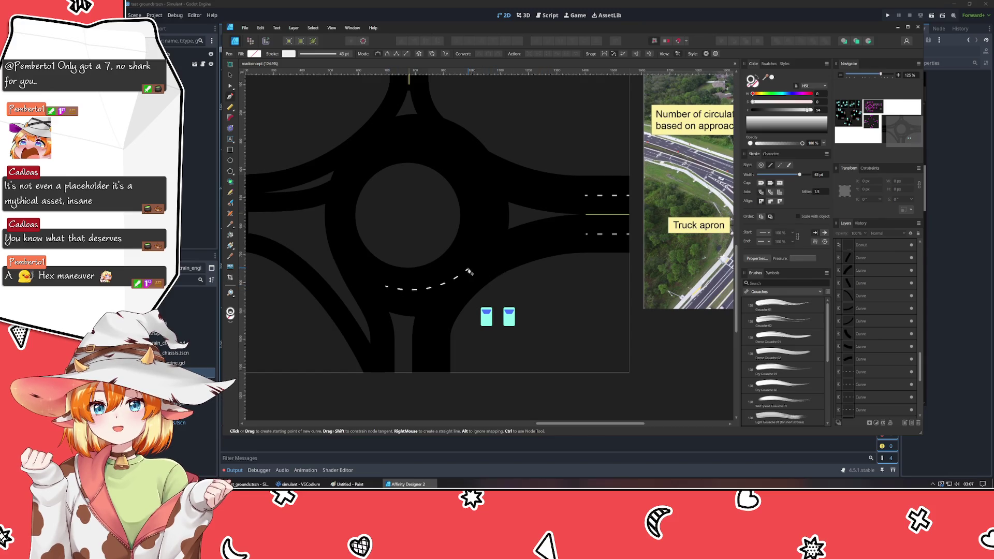
pyautogui.click(585, 236)
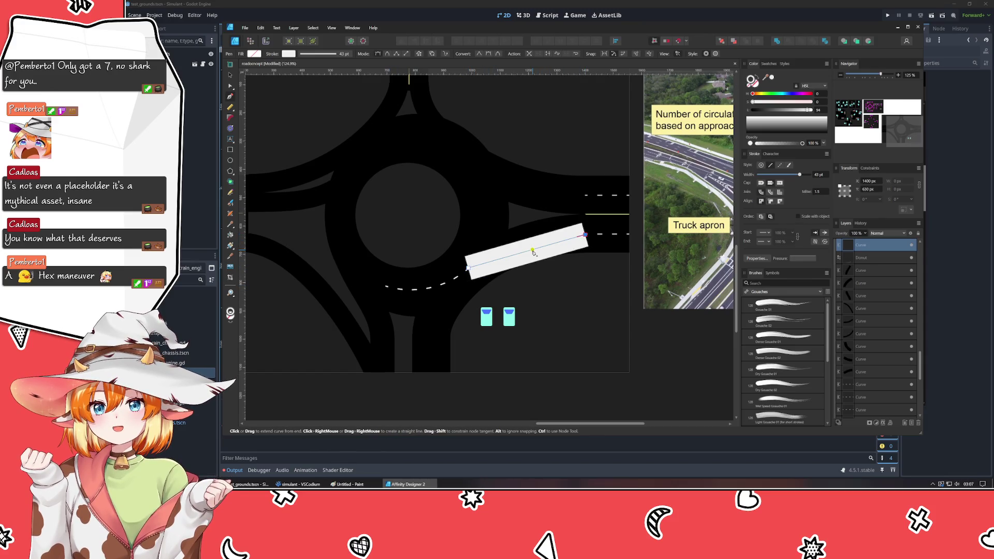
# - Give the new line a 1.5 pt stroke width and a dashed style
pyautogui.click(232, 87)
pyautogui.click(820, 175)
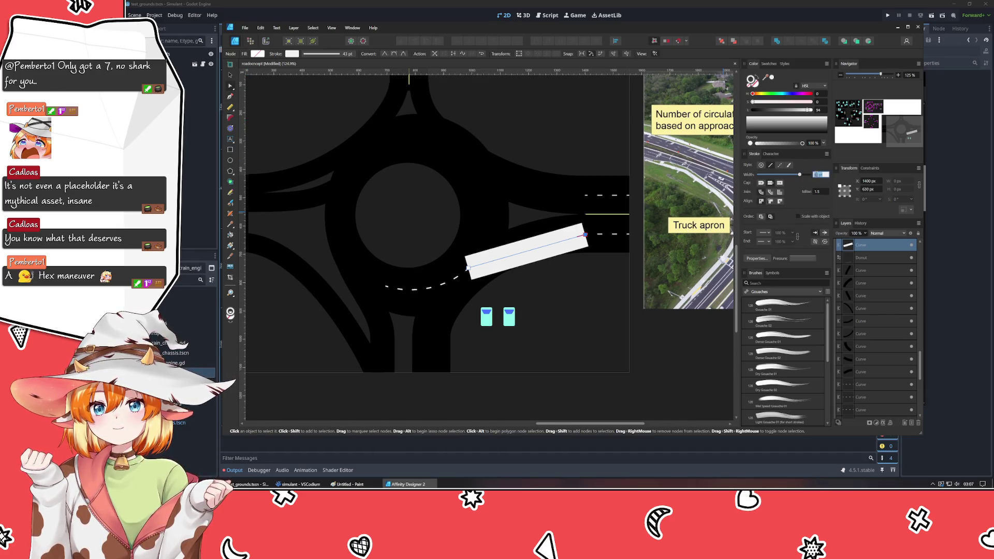
pyautogui.write('1.5')
pyautogui.press('Return')
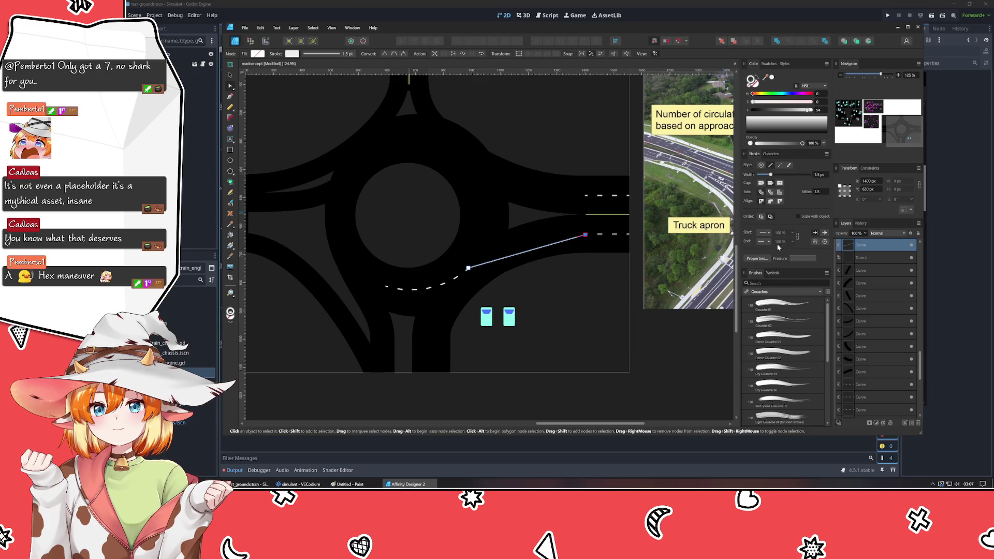
pyautogui.click(780, 165)
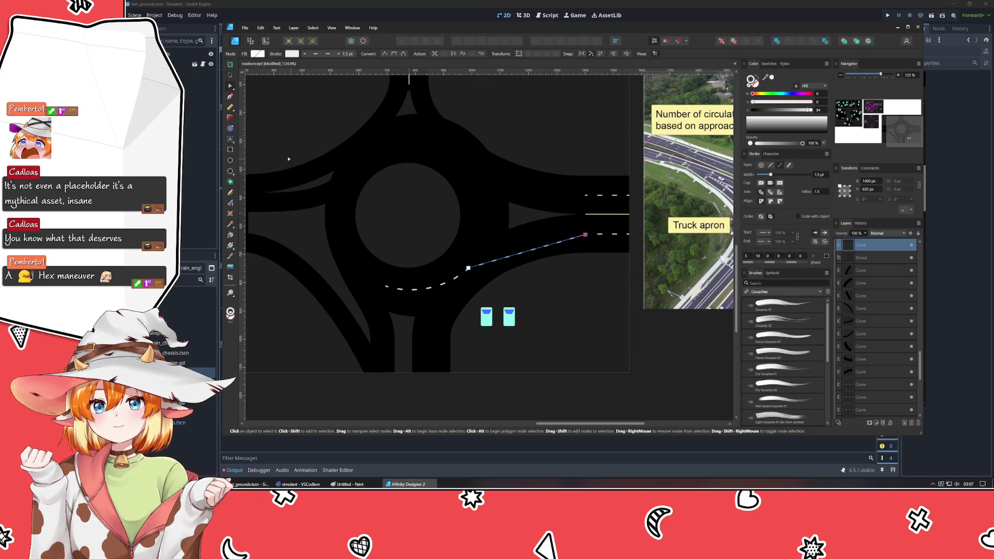
# - Bend the straight dashed line into a gentle curve and check it against the ring
pyautogui.moveTo(522, 252); pyautogui.dragTo(524, 248)
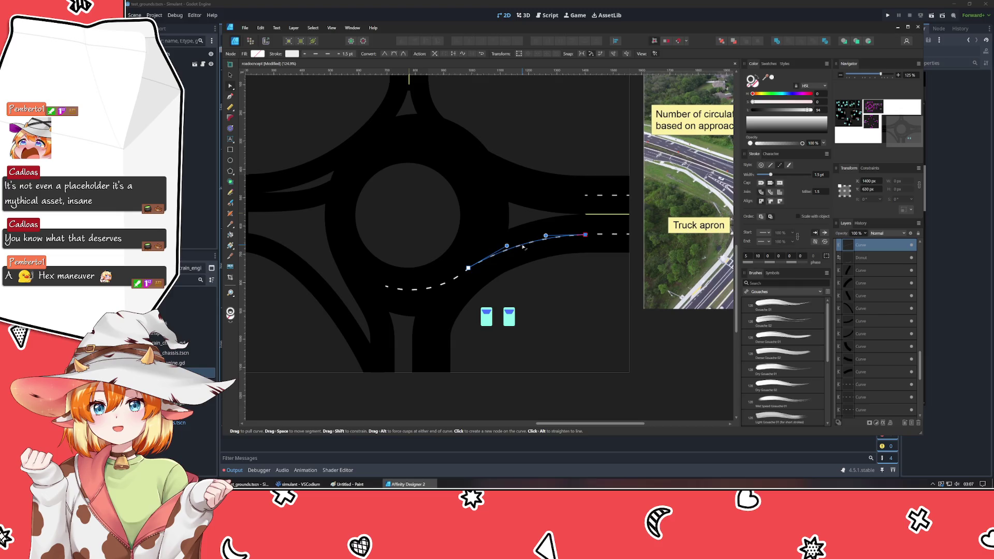
pyautogui.click(585, 315)
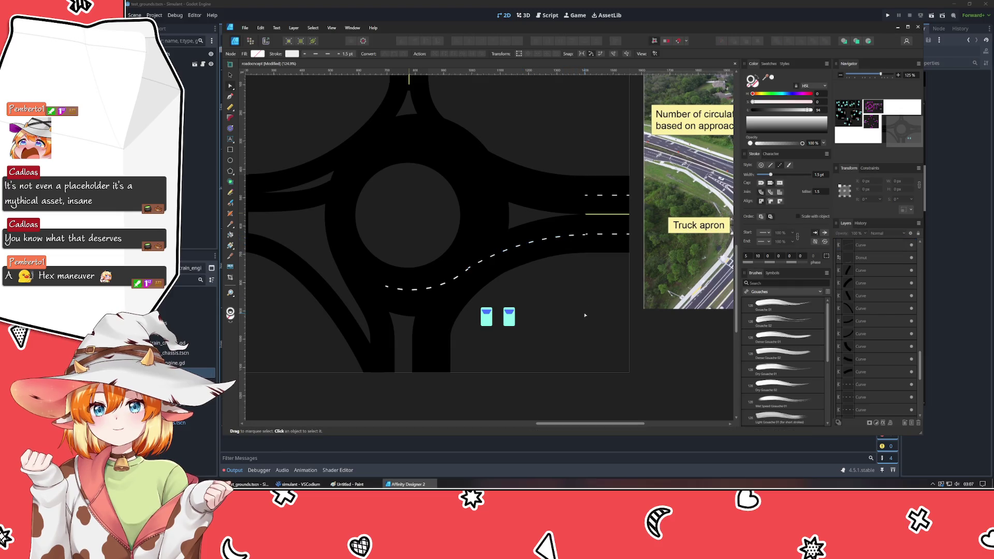
pyautogui.scroll(3, 538, 240)
pyautogui.click(524, 252)
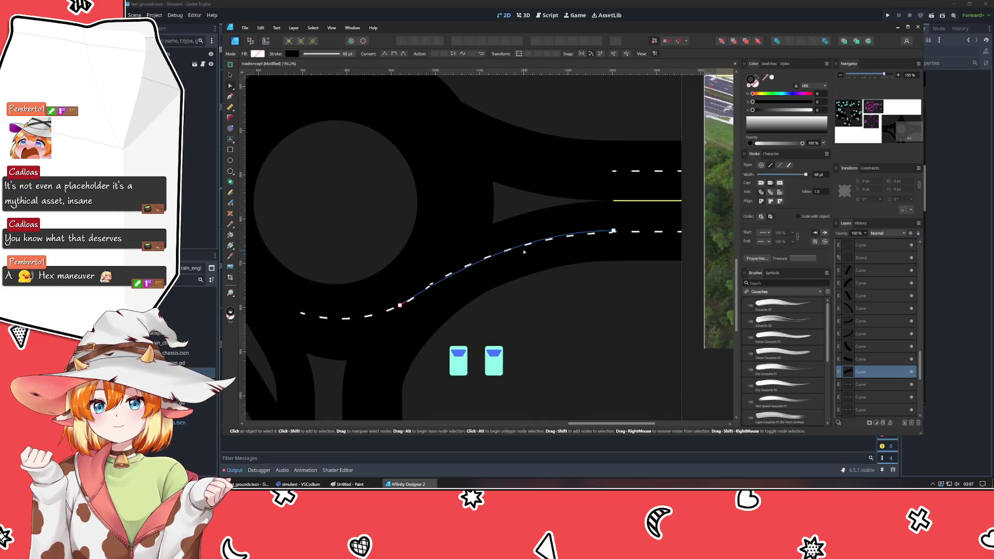
pyautogui.click(377, 318)
pyautogui.click(376, 317)
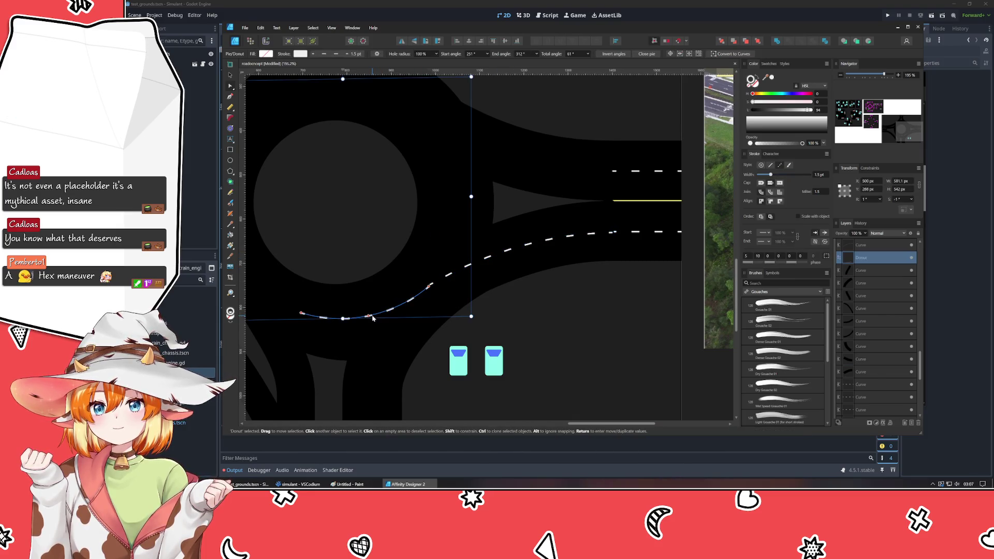
# - Nudge the dashed curve's end node onto the right lane's dashes, then reselect that node
pyautogui.click(589, 239)
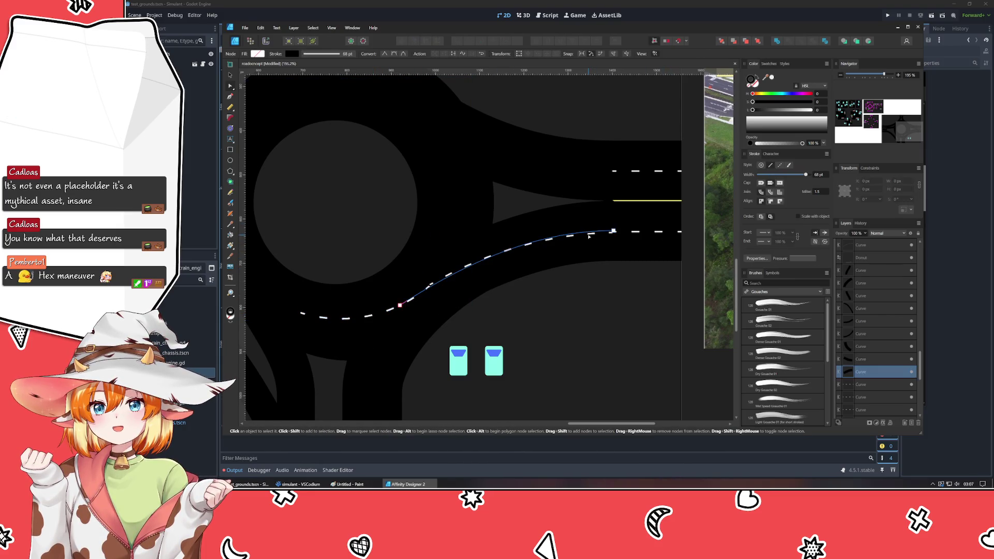
pyautogui.press('a')
pyautogui.moveTo(616, 228); pyautogui.dragTo(614, 231)
pyautogui.scroll(3, 864, 341)
pyautogui.scroll(3, 864, 342)
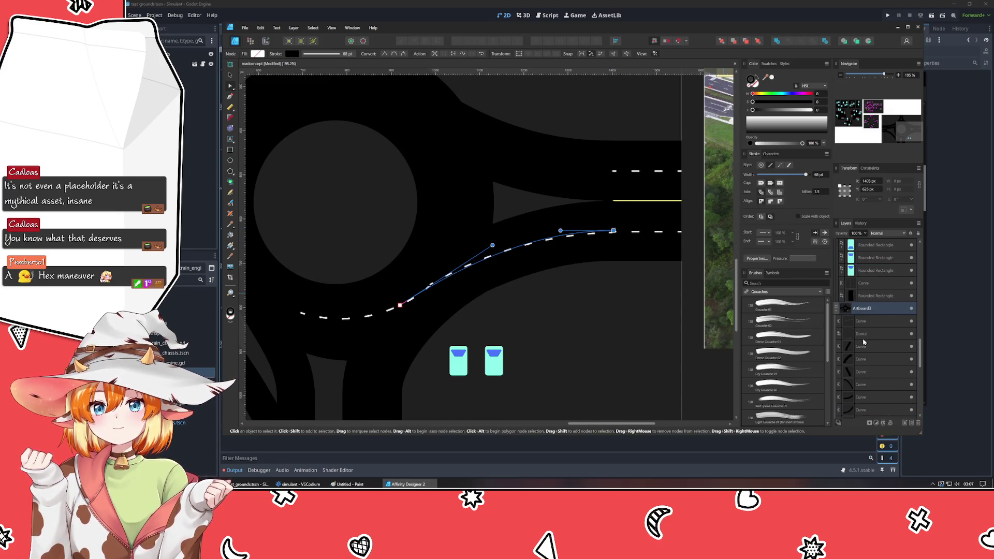
pyautogui.keyDown('shift'); pyautogui.click(864, 352); pyautogui.keyUp('shift')
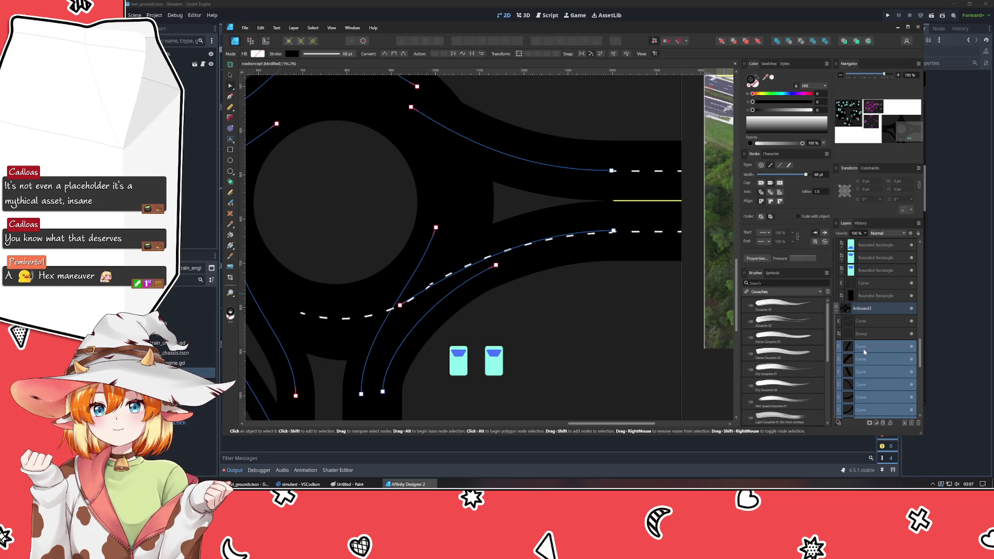
pyautogui.click(872, 310)
pyautogui.press('a')
pyautogui.click(590, 235)
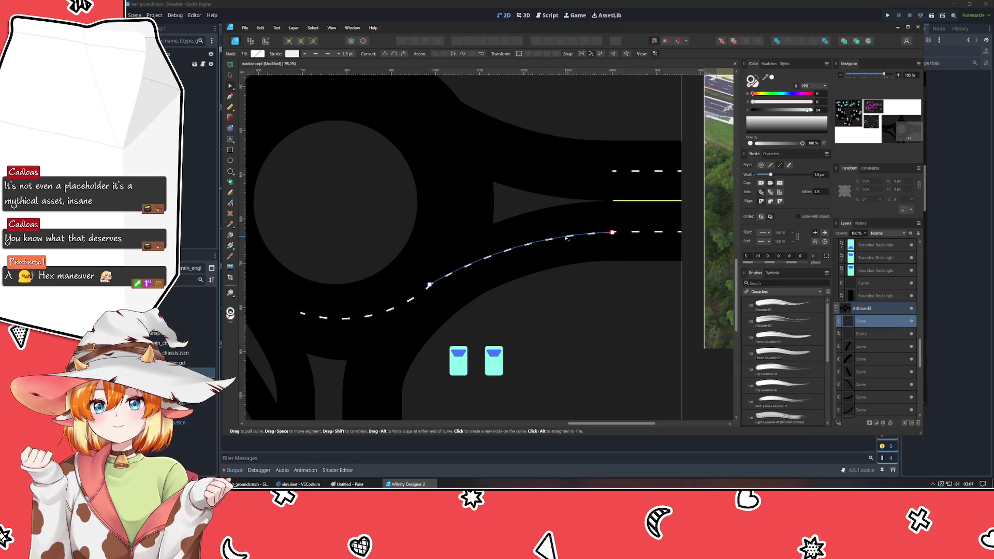
pyautogui.click(614, 233)
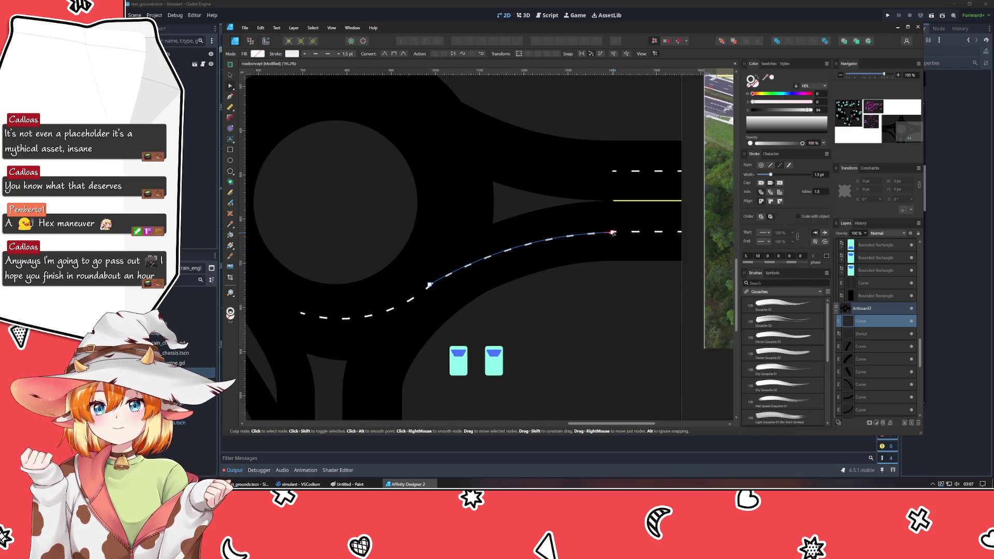
# - Align the dashed curve's end node with the right lane dashes
pyautogui.scroll(3, 615, 233)
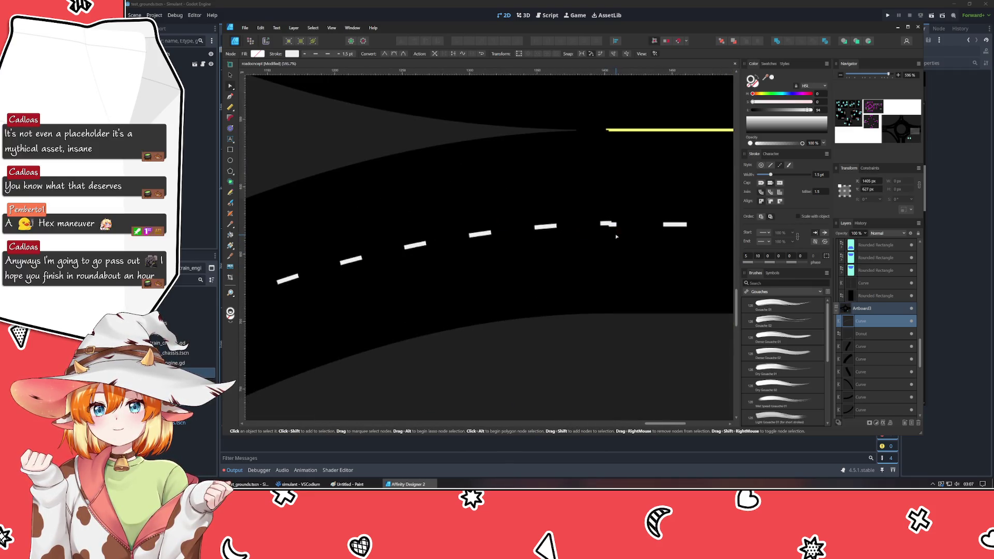
pyautogui.moveTo(612, 224); pyautogui.dragTo(607, 226)
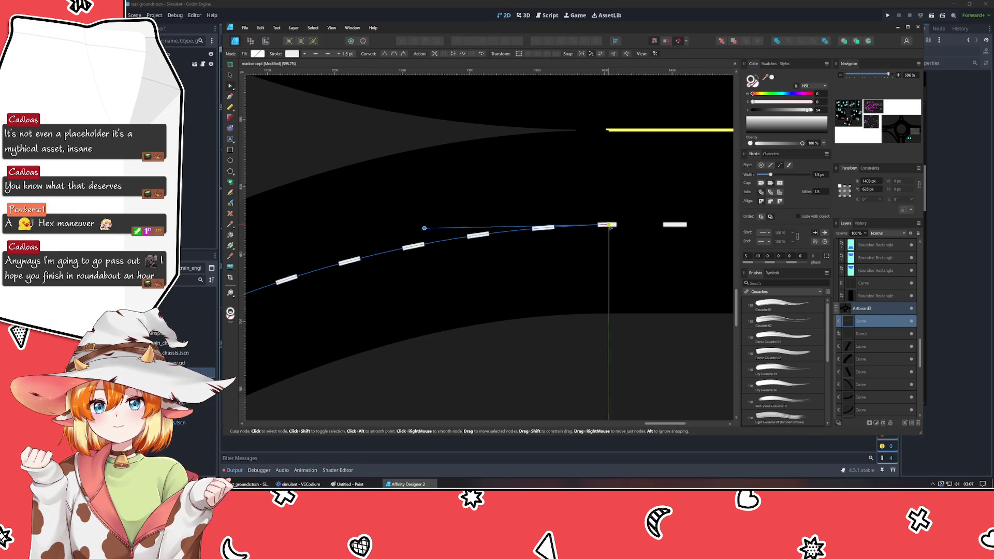
pyautogui.click(432, 357)
# - Nudge the curve's middle node and pull its Bézier handle to reshape the bend
pyautogui.hscroll(-5, 432, 357)
pyautogui.click(433, 295)
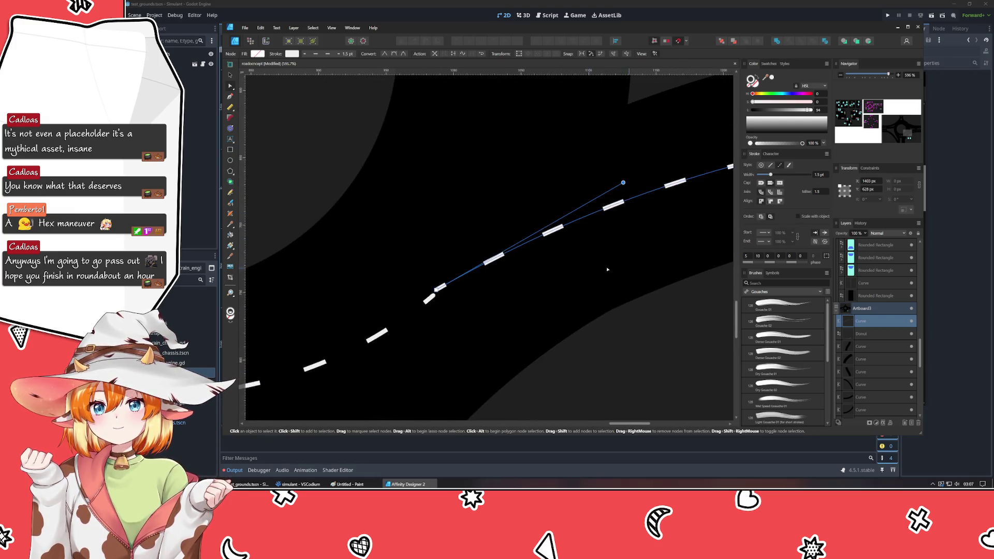
pyautogui.moveTo(434, 295); pyautogui.dragTo(433, 295)
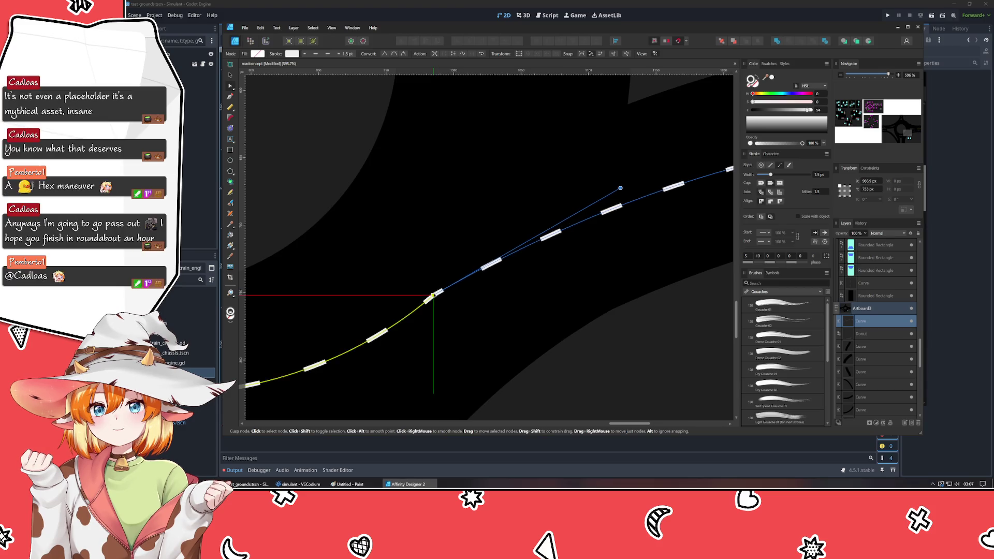
pyautogui.moveTo(619, 190); pyautogui.dragTo(594, 162)
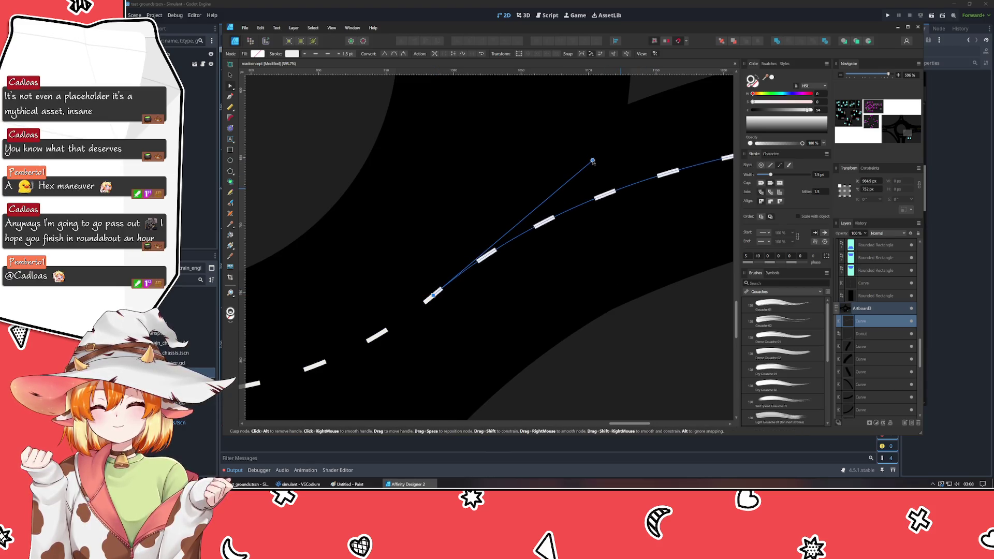
pyautogui.click(681, 361)
pyautogui.scroll(-5, 681, 362)
pyautogui.hscroll(3, 513, 282)
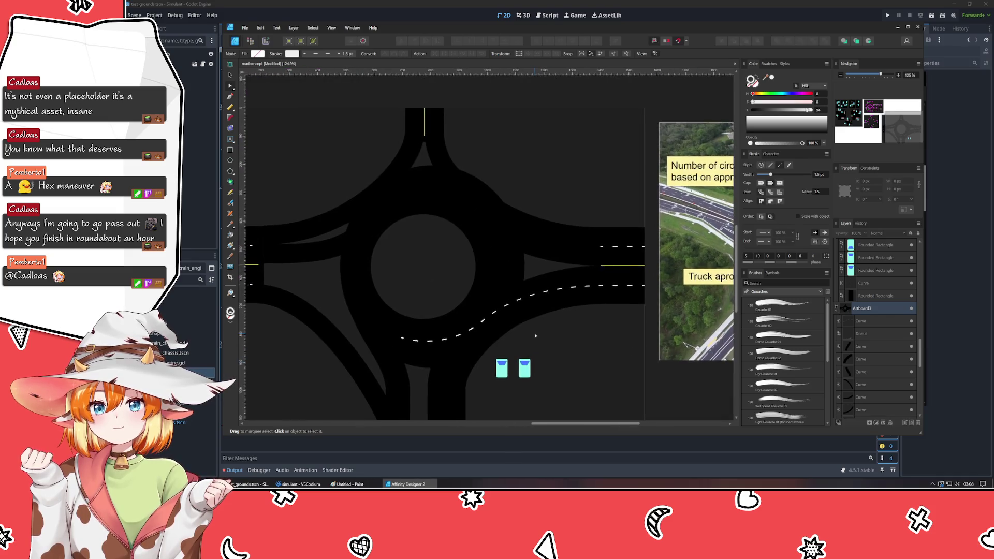
pyautogui.scroll(4, 513, 283)
# - Flatten the bend near the arc and ease the curve smoothly into the right lane
pyautogui.click(512, 283)
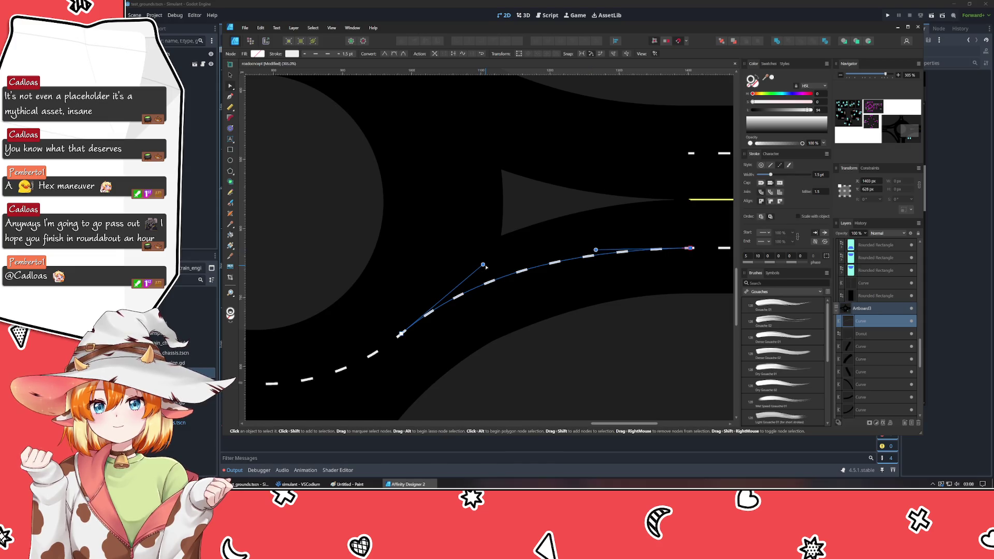
pyautogui.moveTo(484, 265); pyautogui.dragTo(457, 288)
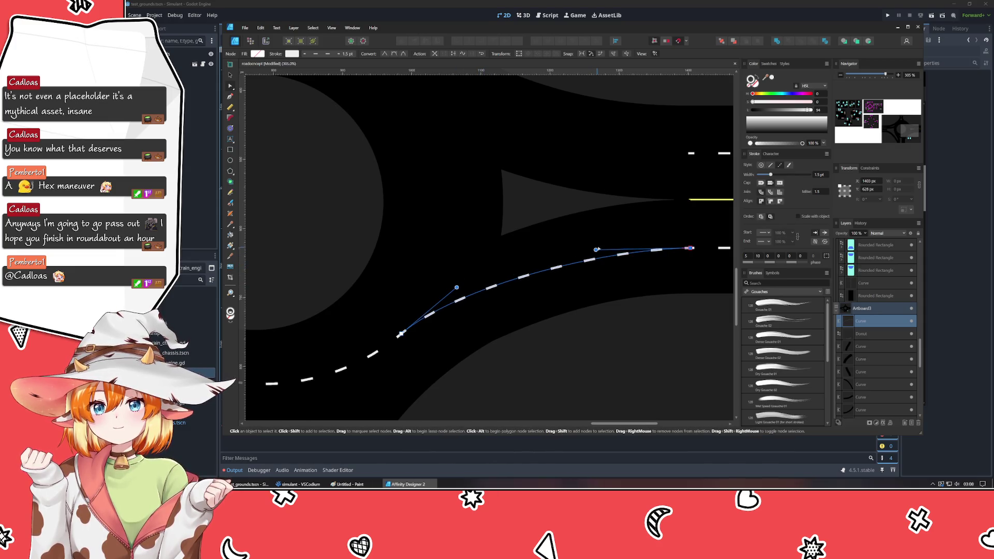
pyautogui.moveTo(597, 250); pyautogui.dragTo(583, 248)
pyautogui.moveTo(578, 249); pyautogui.dragTo(582, 248)
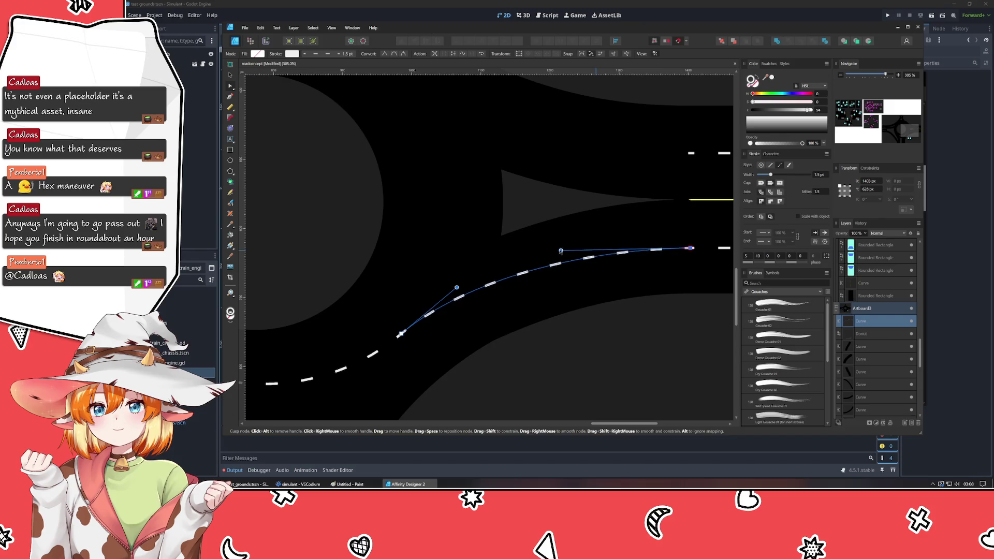
pyautogui.click(701, 350)
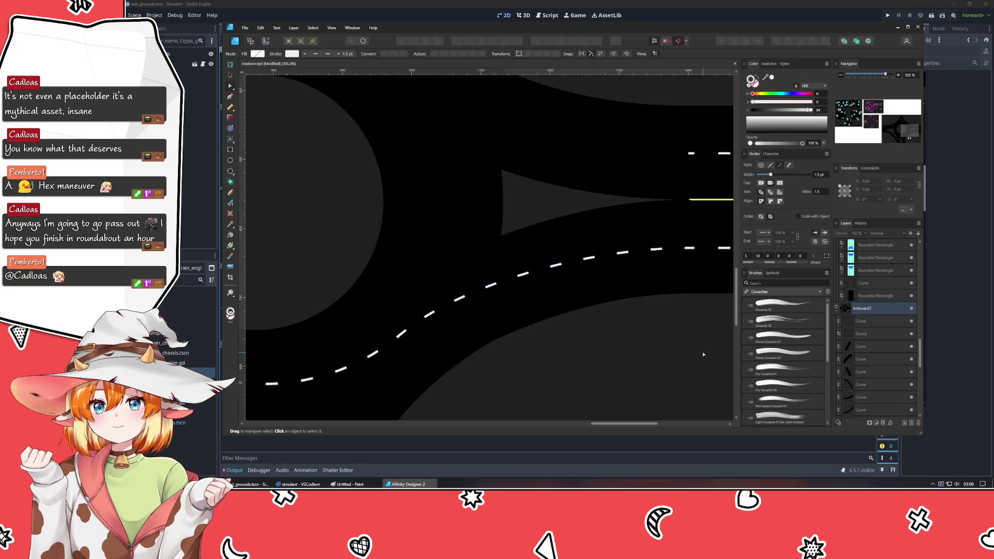
# - Zoom out to review the whole roundabout with the finished dashed lane line
pyautogui.scroll(-3, 632, 358)
pyautogui.scroll(-2, 641, 380)
pyautogui.scroll(-2, 549, 315)
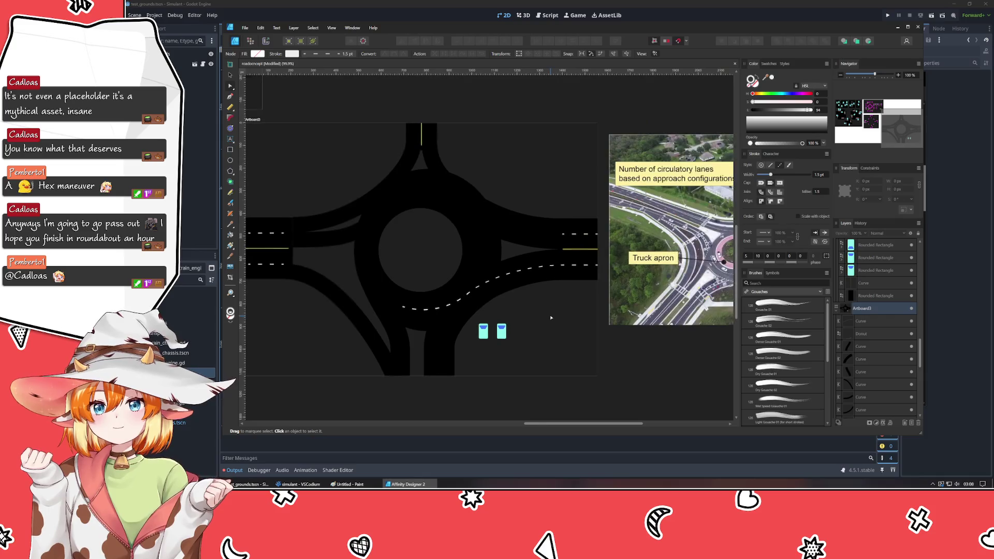
pyautogui.scroll(-2, 420, 306)
pyautogui.scroll(-1, 421, 310)
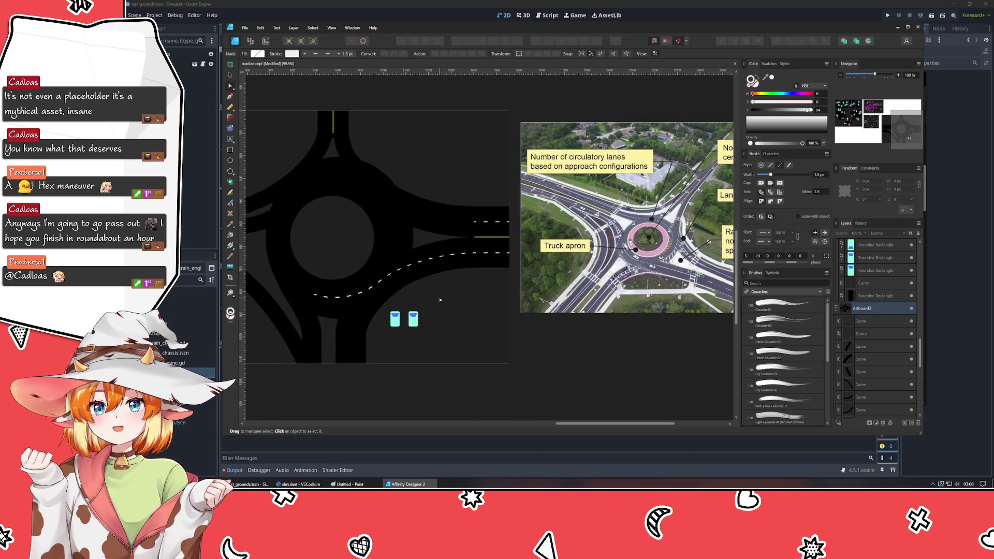
pyautogui.click(412, 270)
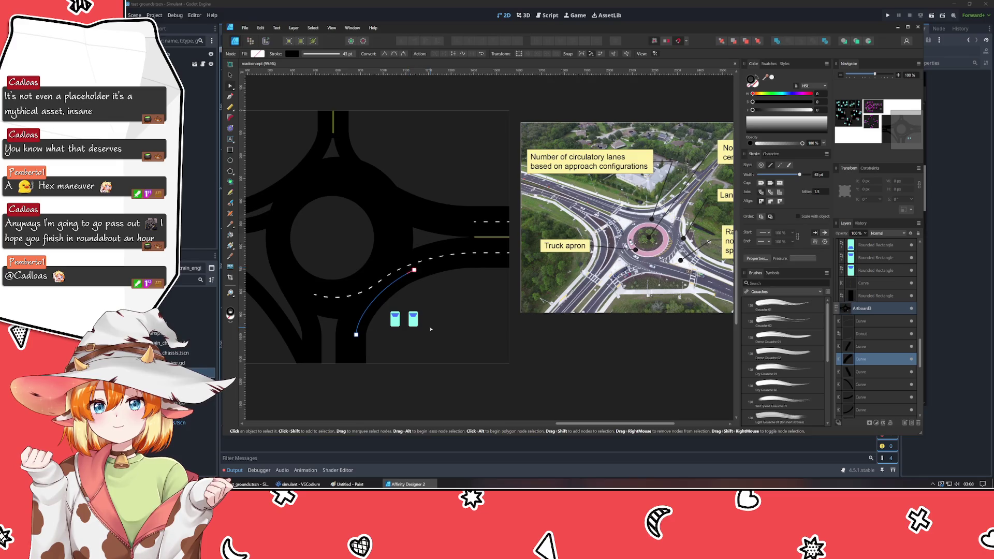
pyautogui.hotkey('ctrl', 'd')
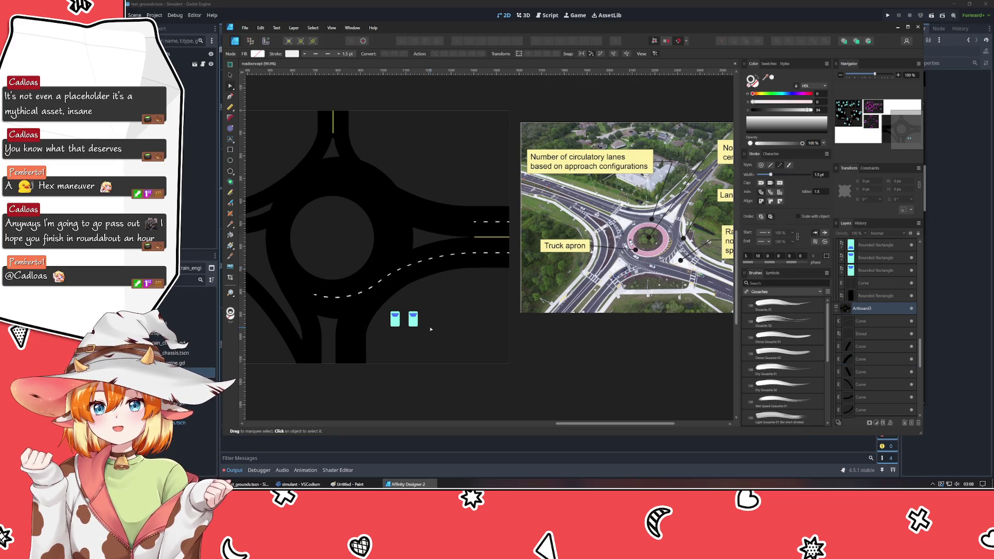